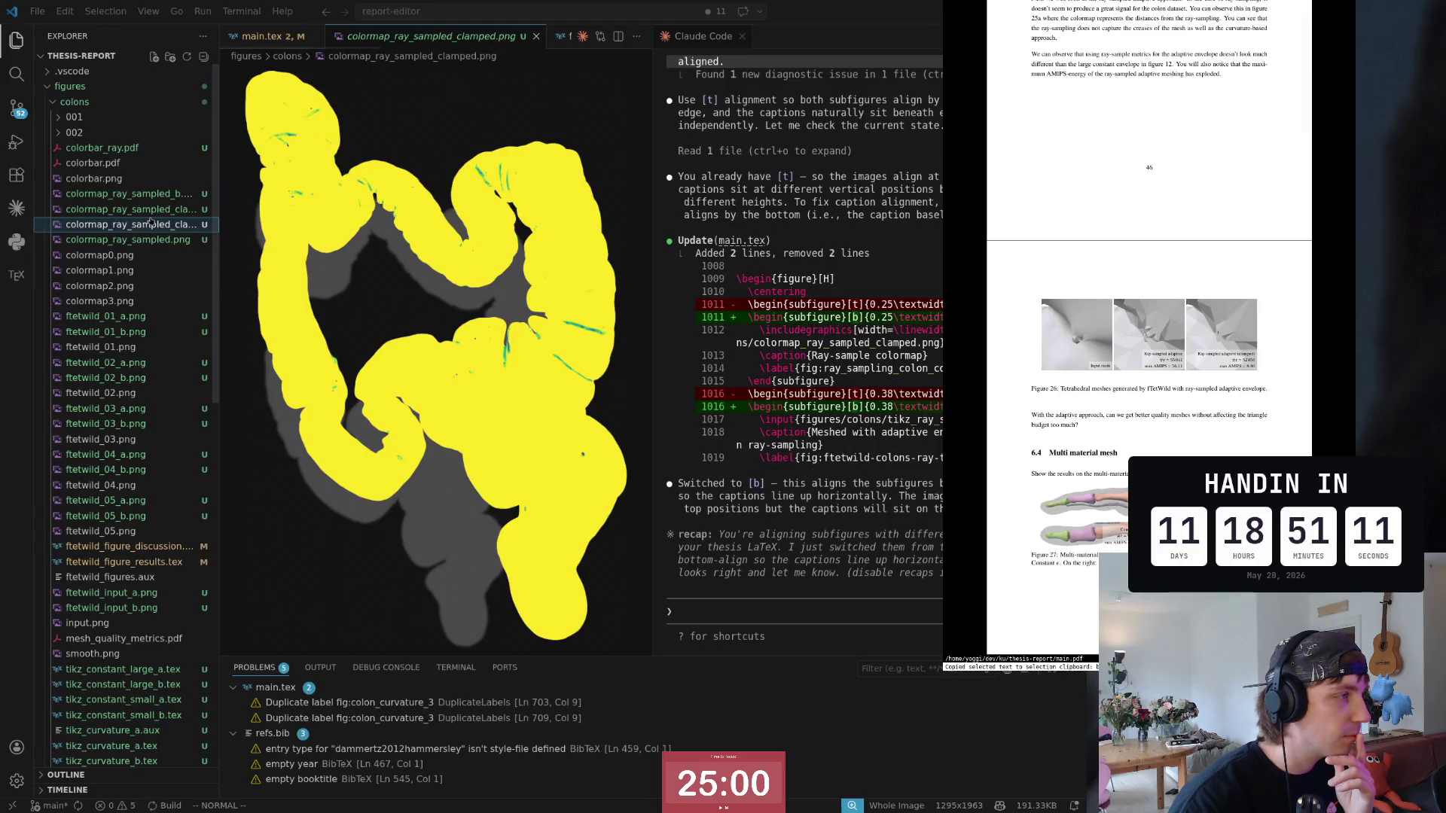
# Step: Flip between colormap_ray_sampled_b.png and the clamped render to compare them, then return to main.tex
pyautogui.click(135, 209)
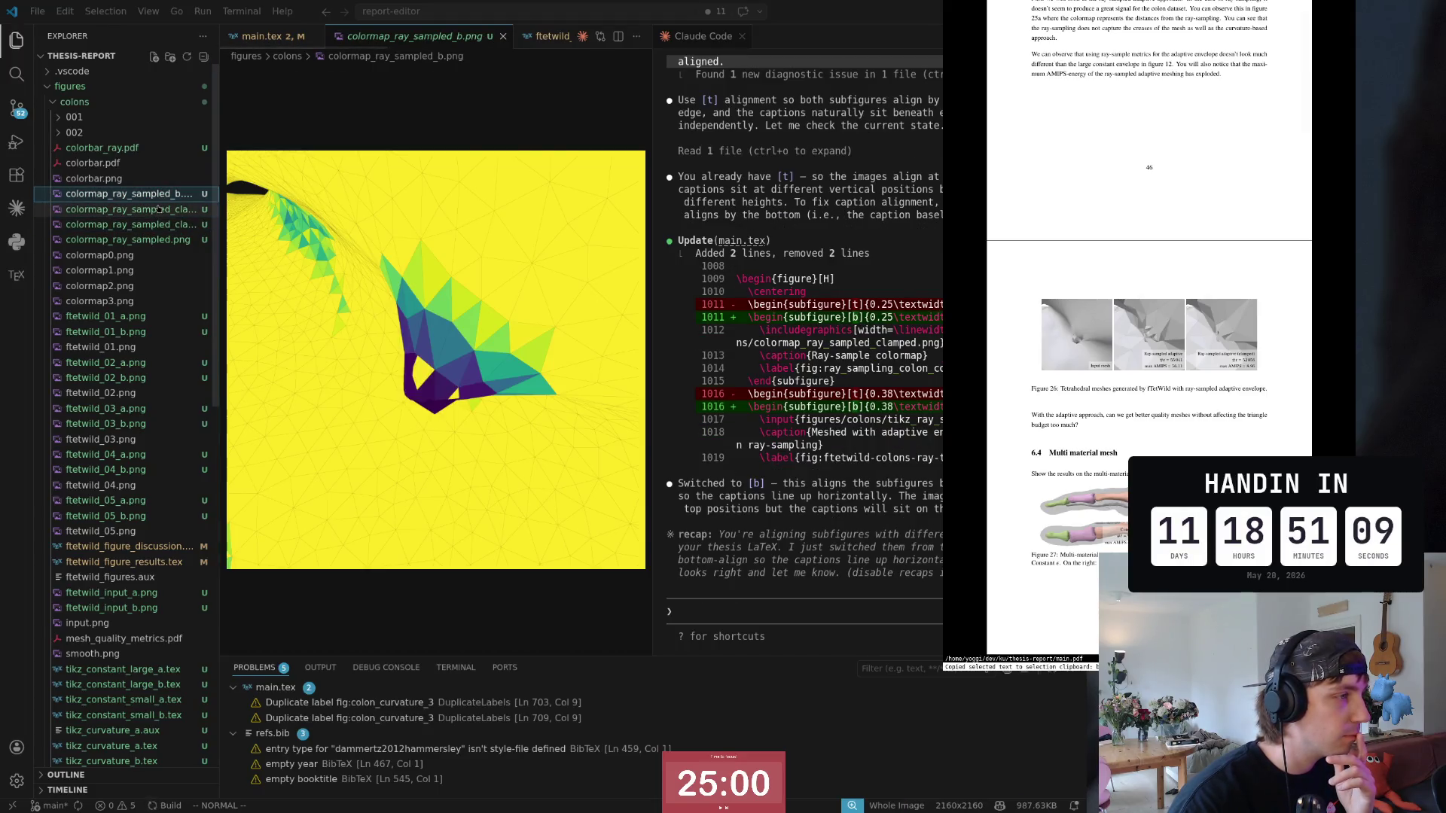
pyautogui.click(163, 209)
pyautogui.click(164, 224)
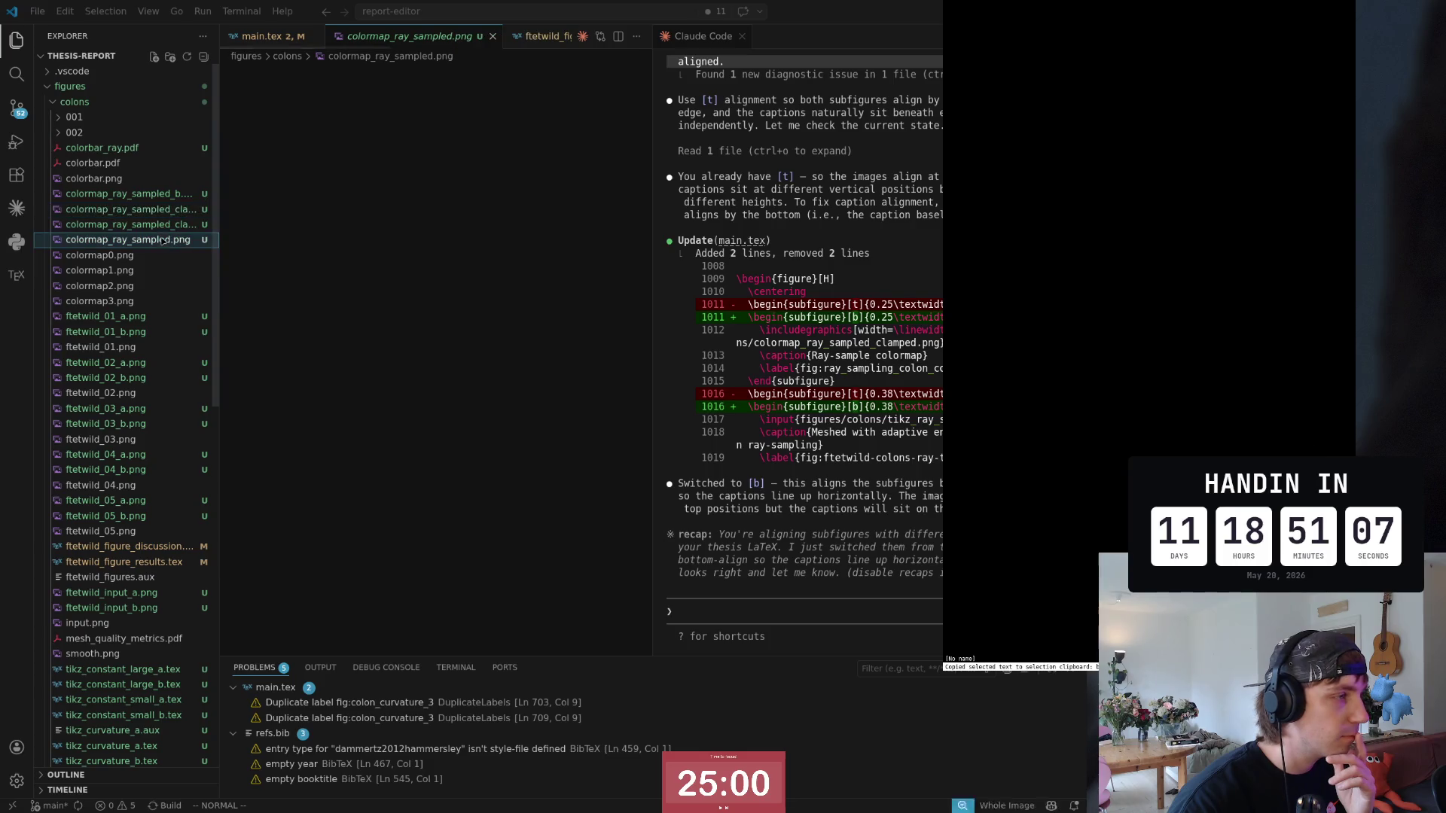
pyautogui.click(166, 210)
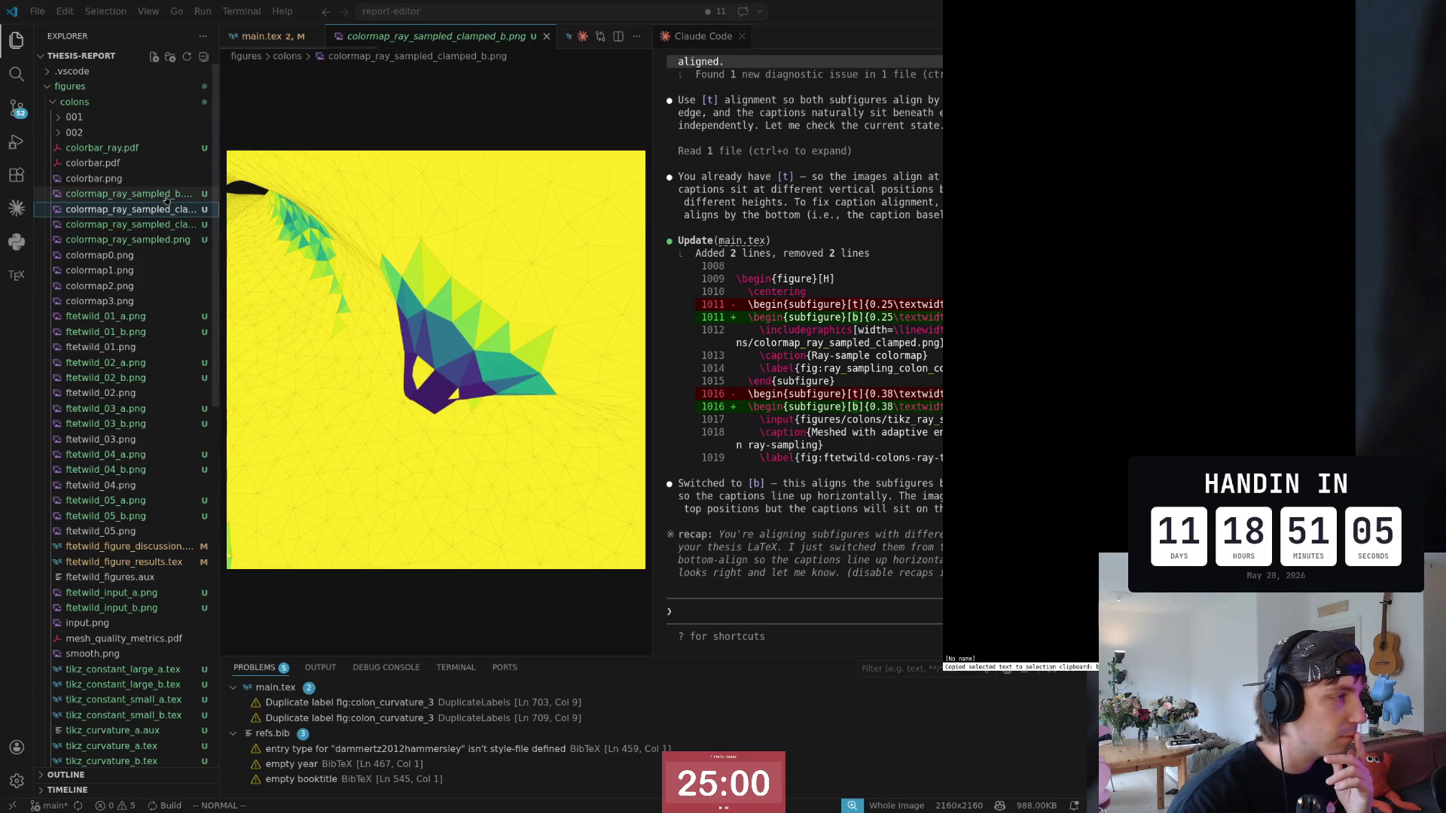
pyautogui.click(168, 244)
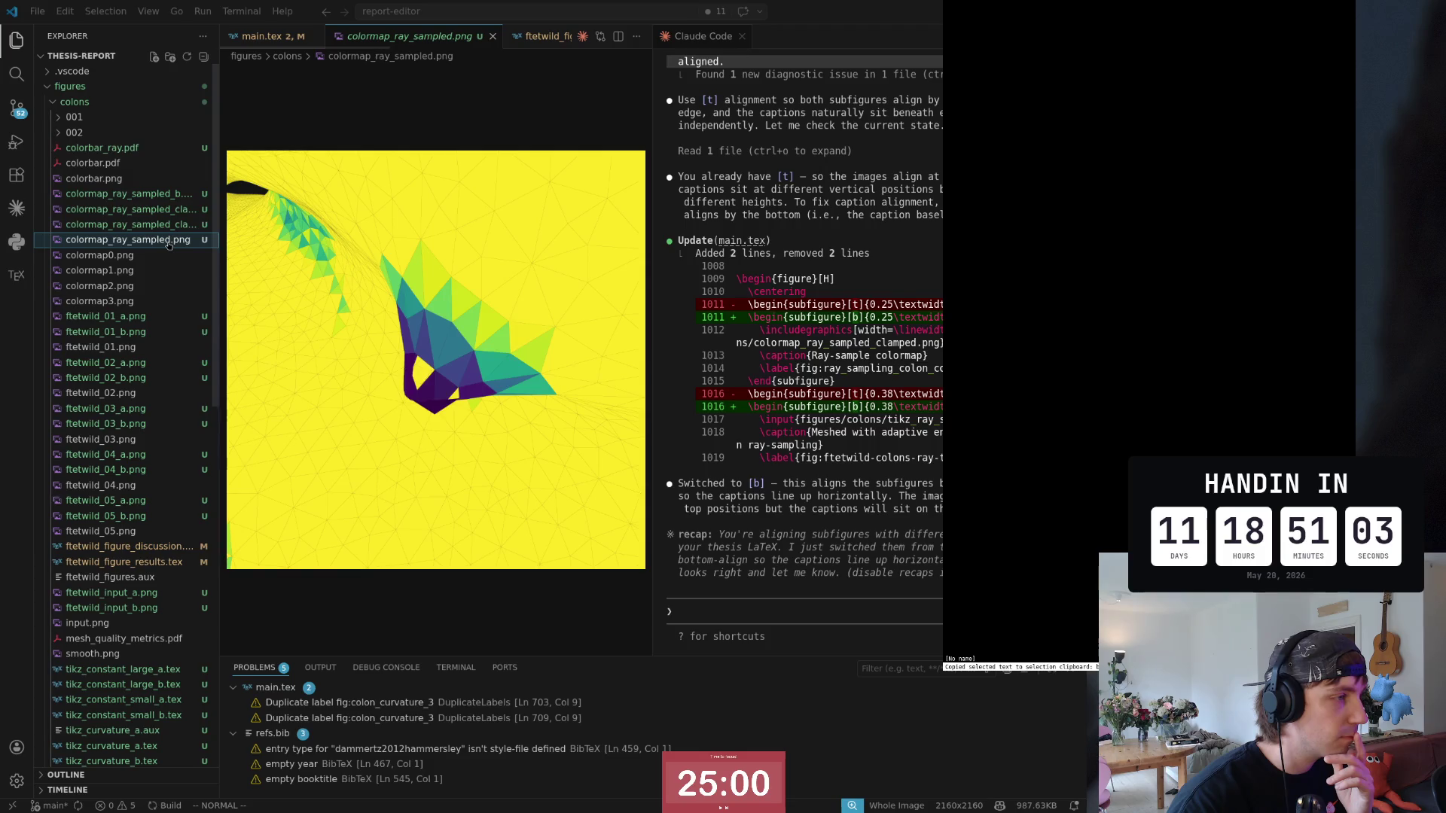
pyautogui.click(171, 205)
pyautogui.click(169, 196)
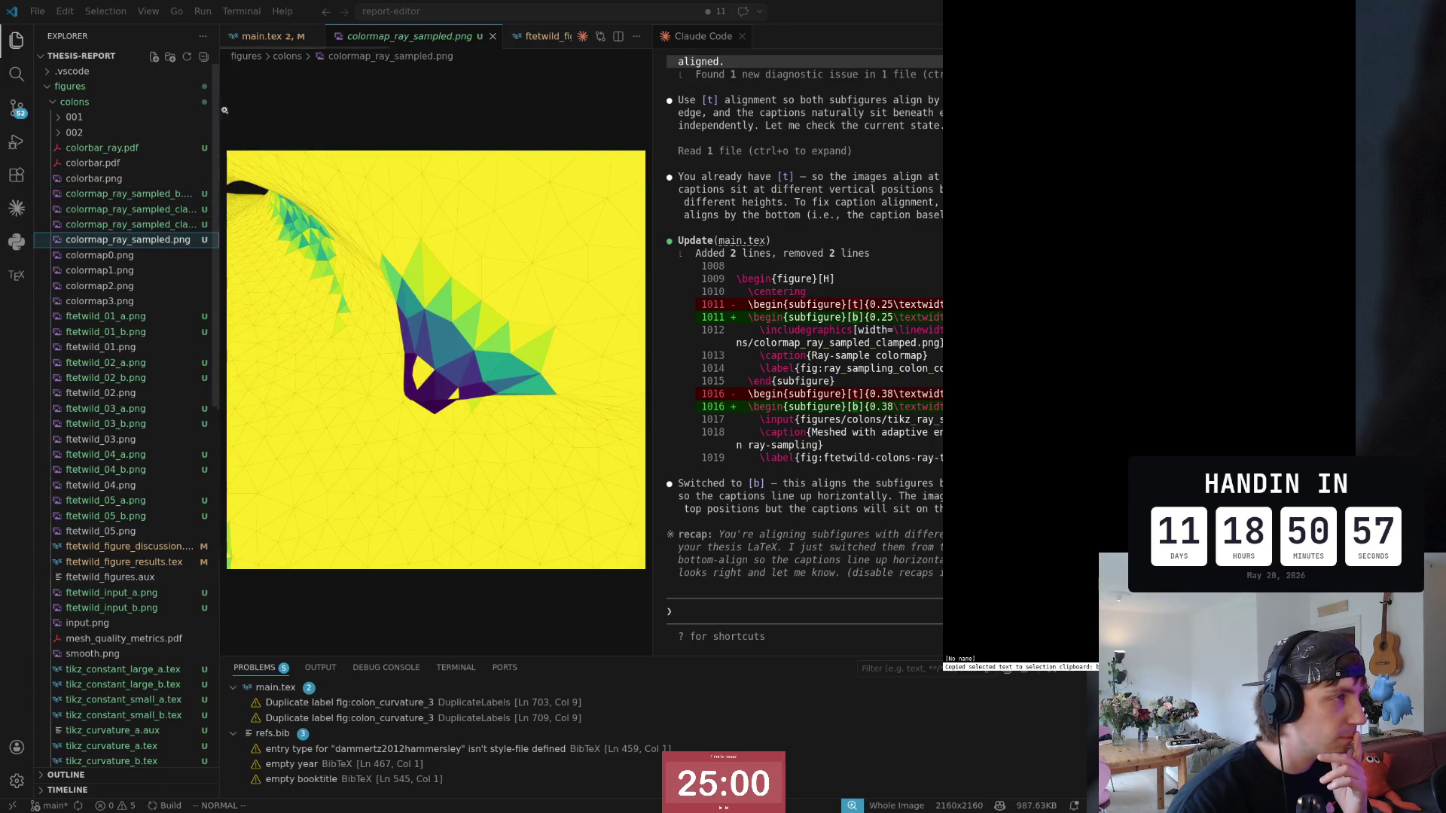
pyautogui.click(267, 37)
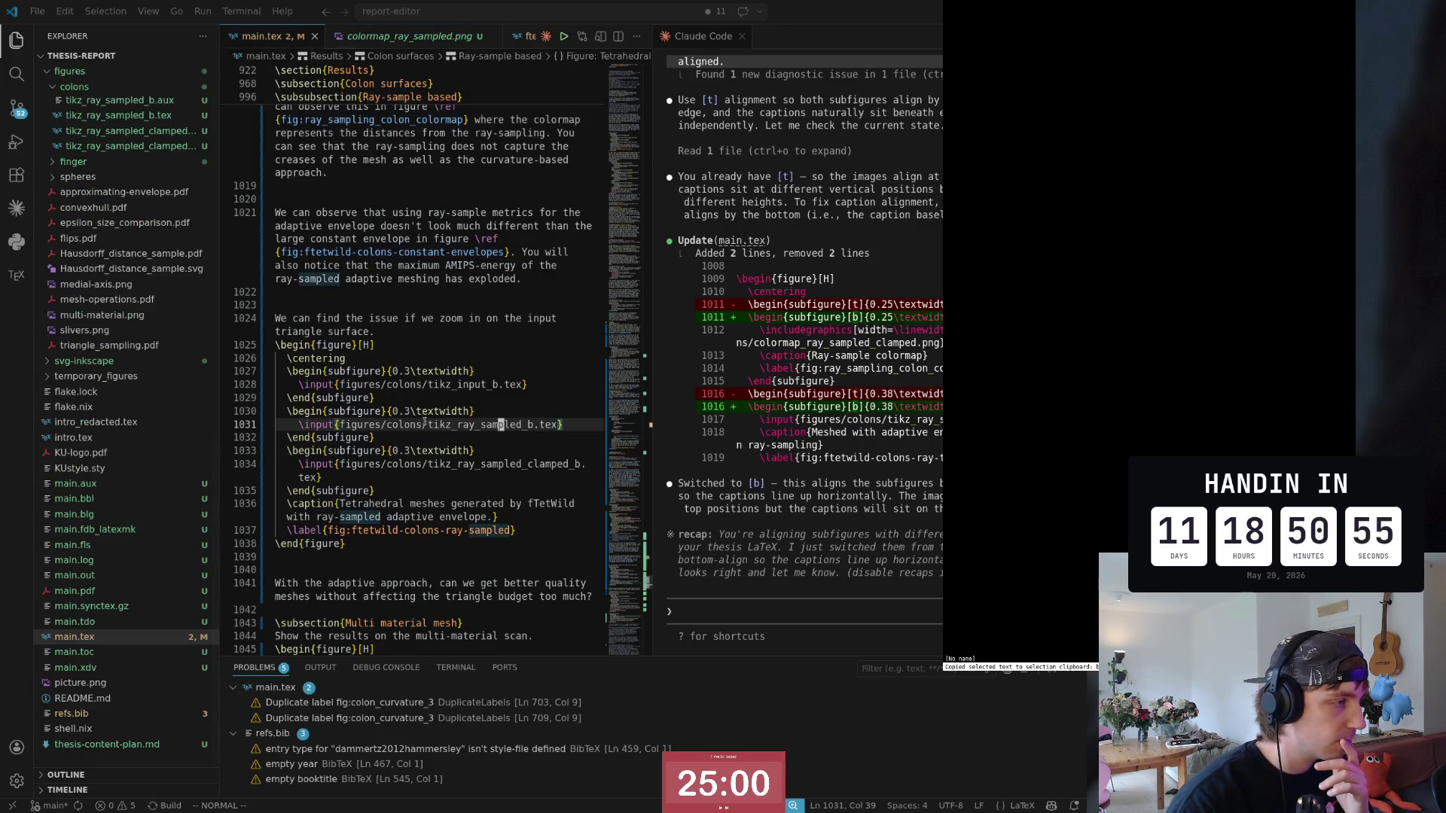
# Step: Trigger a rebuild from line 1024 and visually select the zoom-in sentence's opening word
pyautogui.click(441, 331)
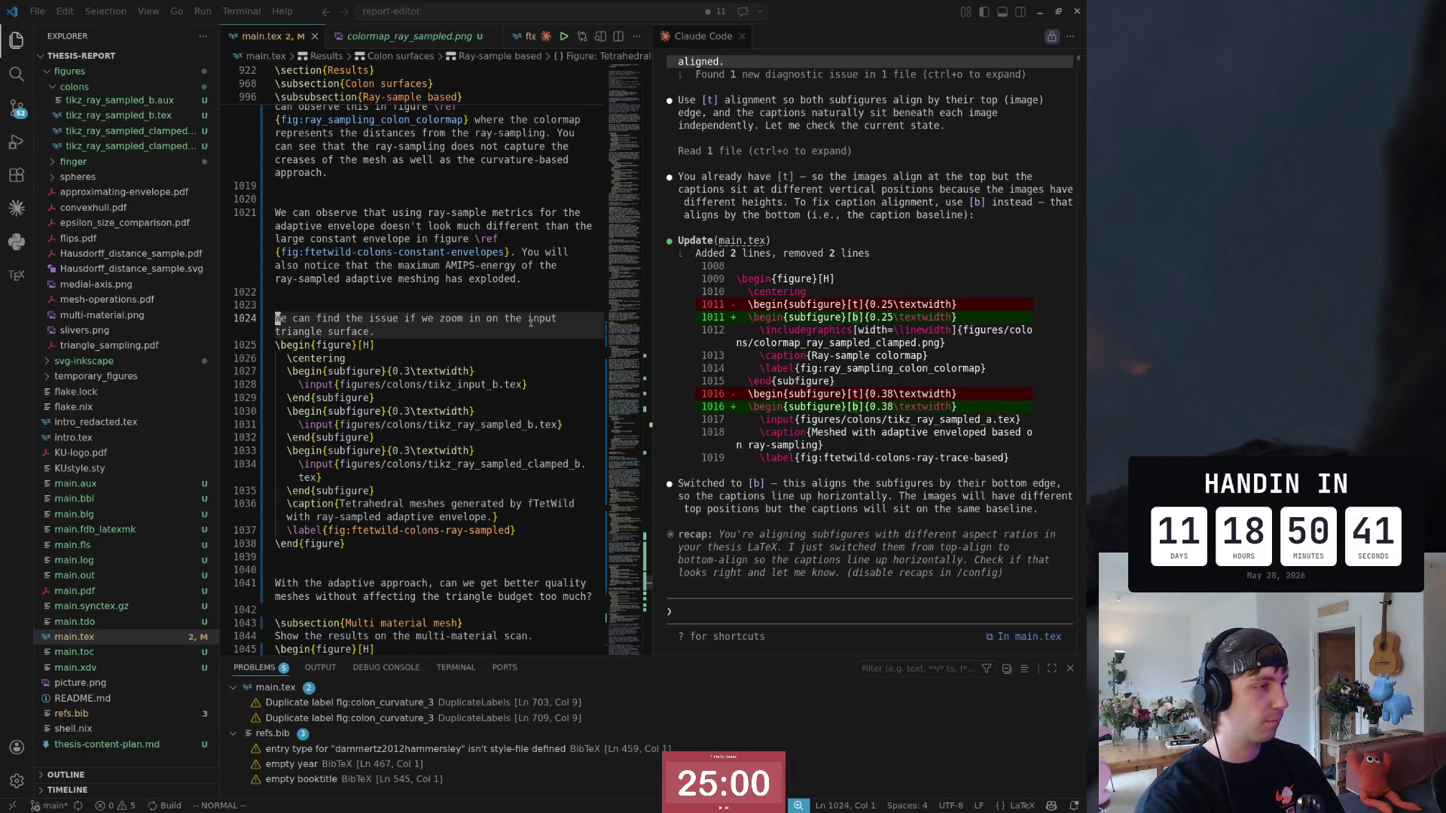
pyautogui.press('k')
pyautogui.press('j')
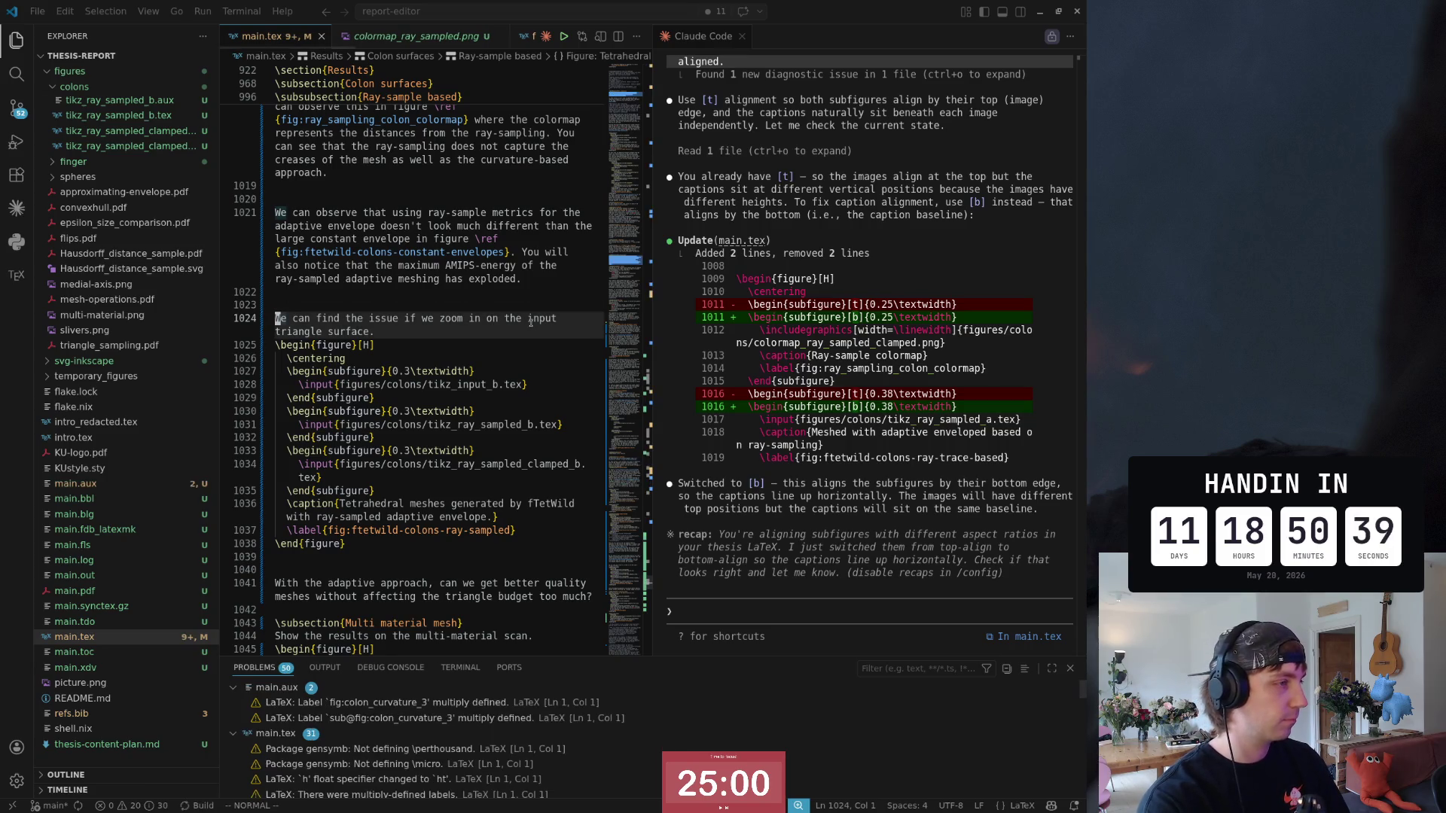
pyautogui.press('v')
pyautogui.press('w')
pyautogui.press('w')
pyautogui.press('w')
pyautogui.press('w')
pyautogui.press('w')
pyautogui.write('l')
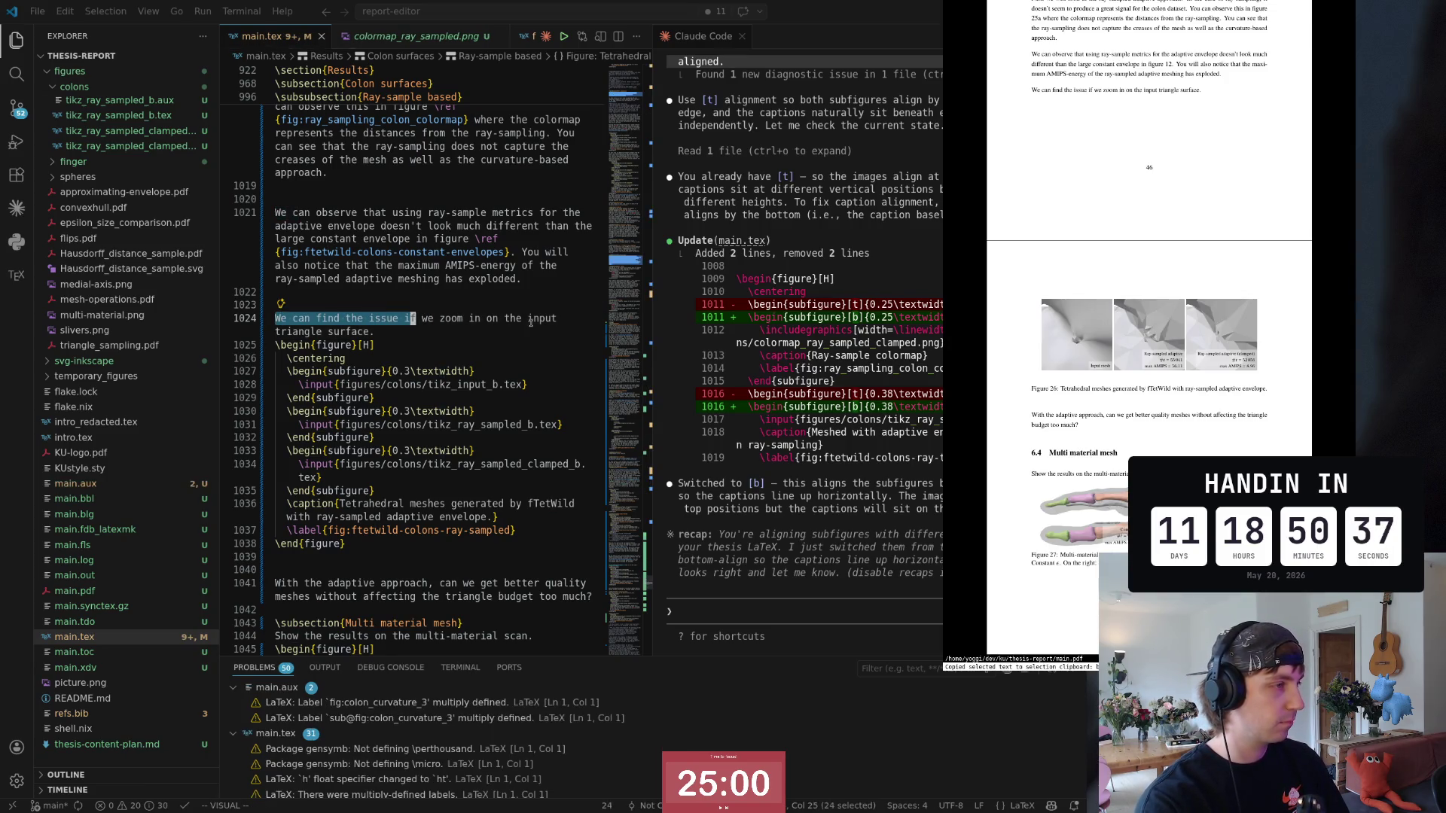
pyautogui.write('cIfu')
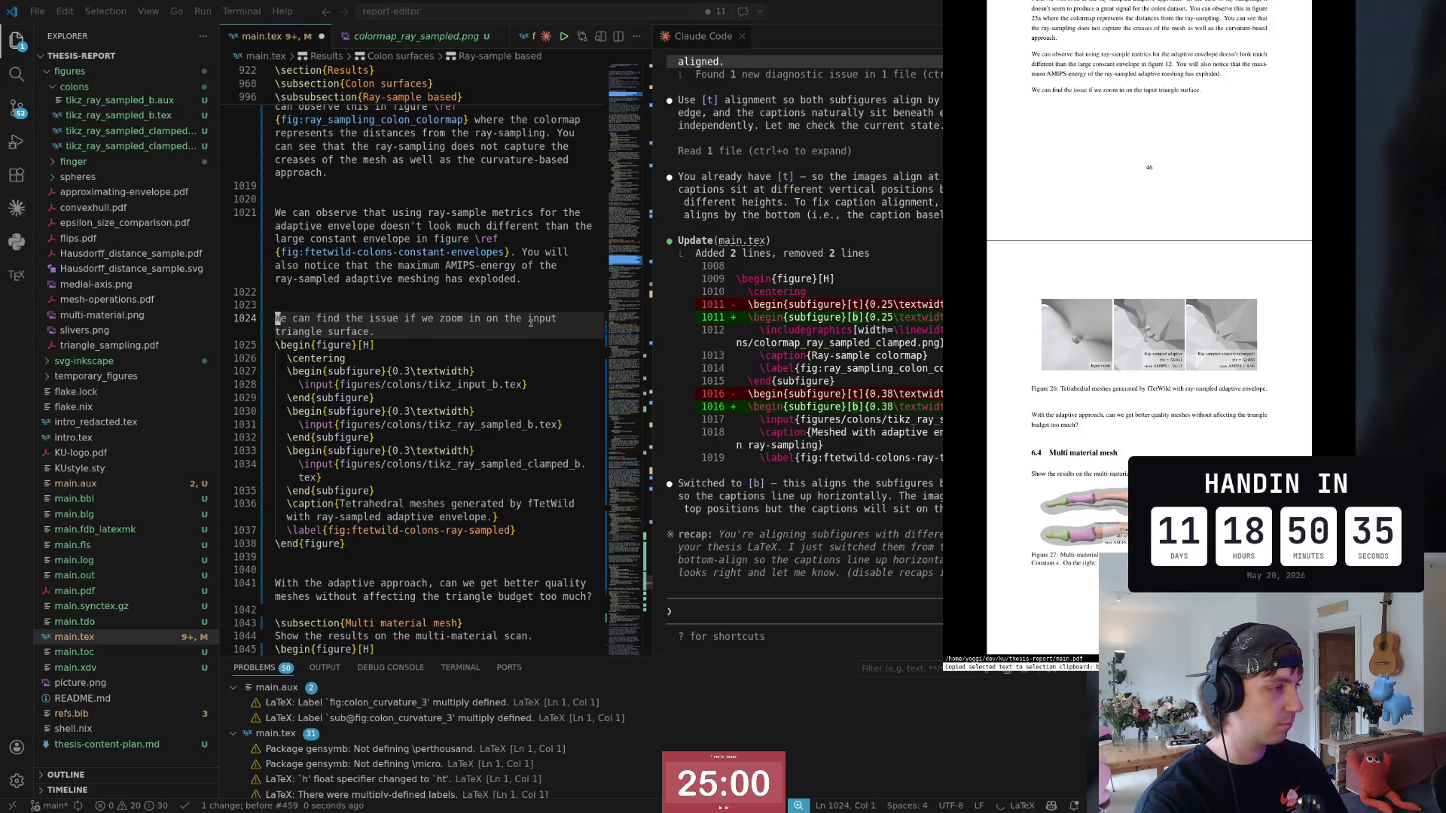
pyautogui.write('k')
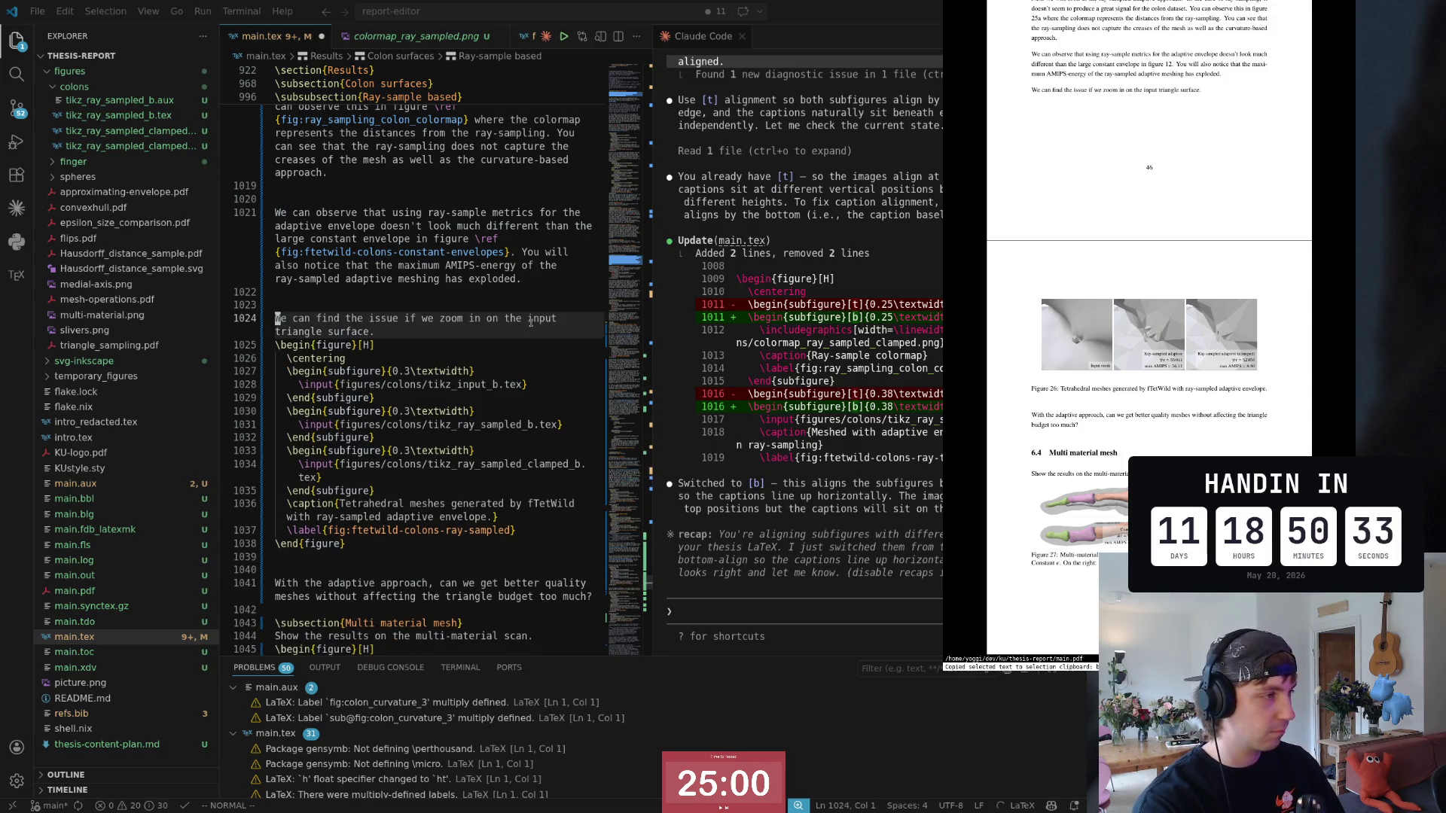
pyautogui.write('o')
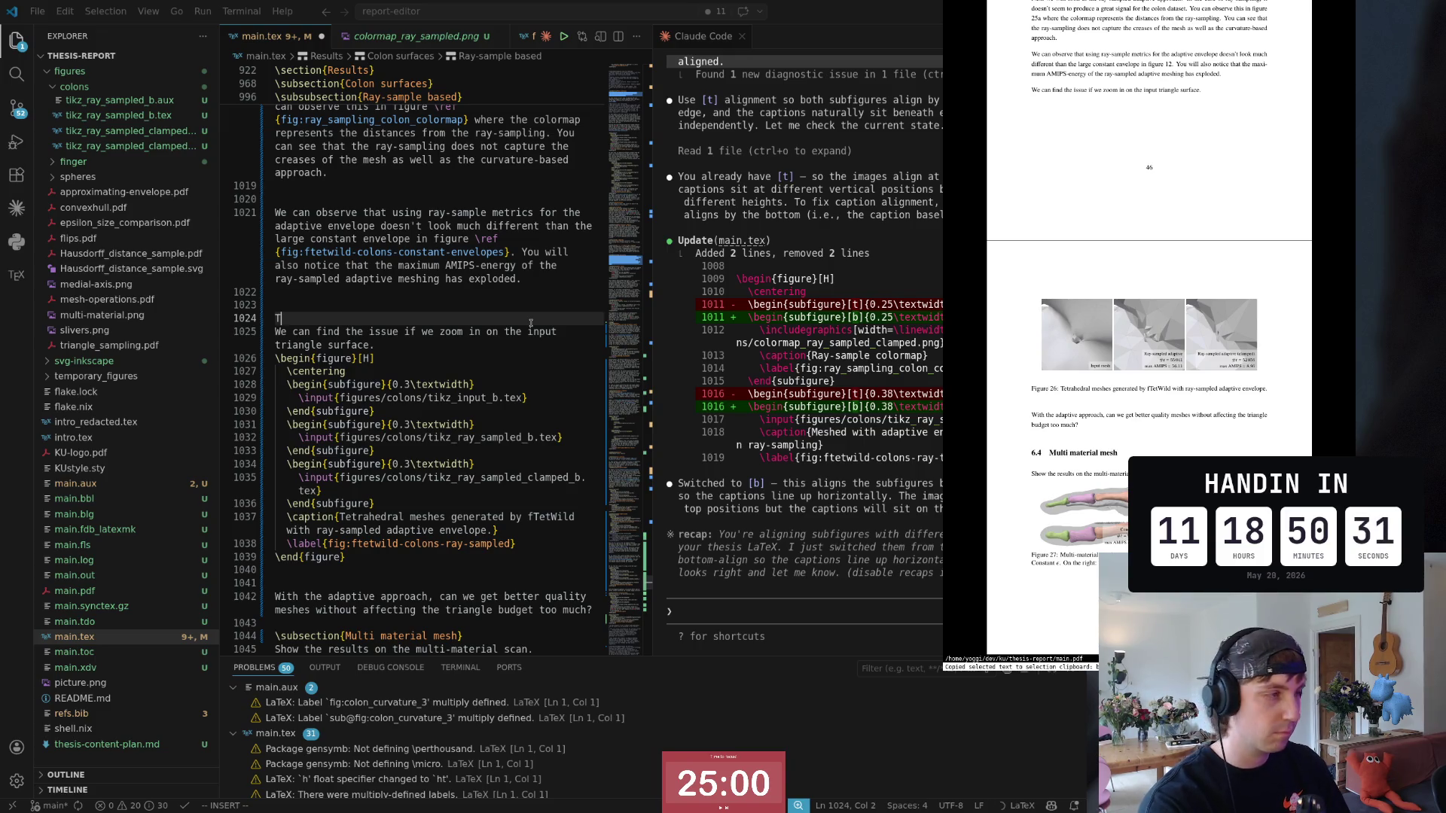
pyautogui.write('The issue seems ')
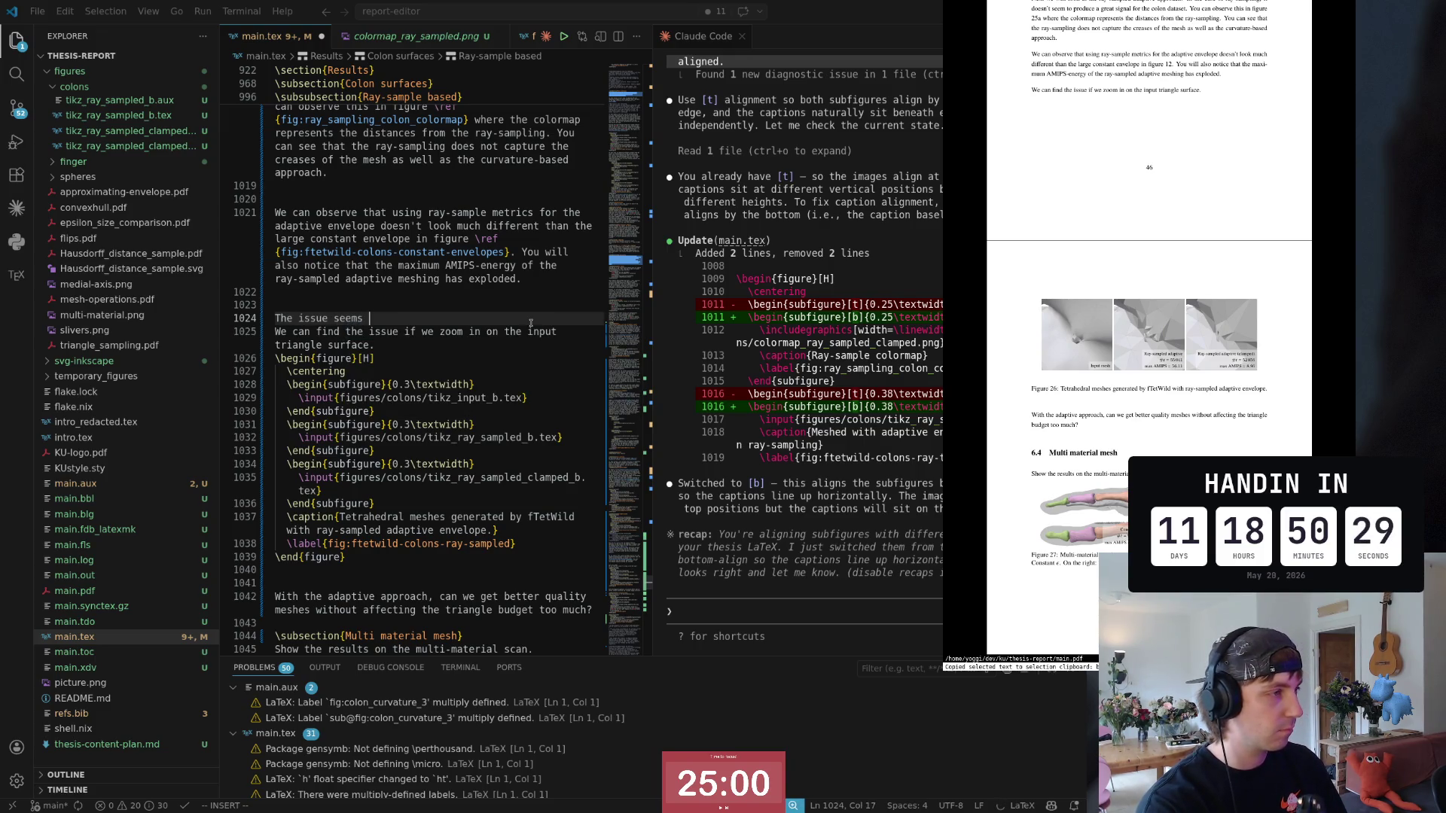
pyautogui.write('to be caused by some degene')
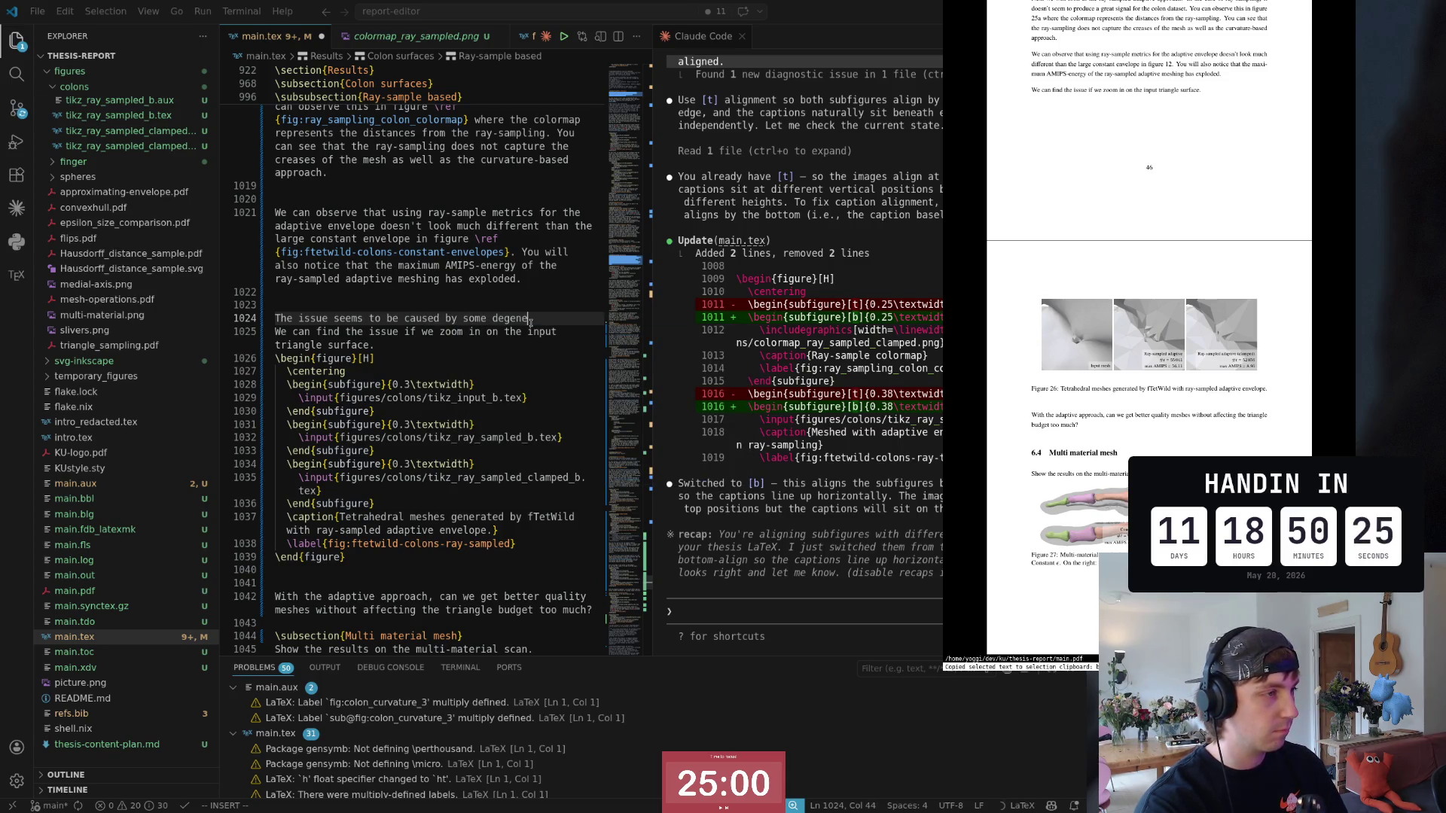
pyautogui.write(' ments')
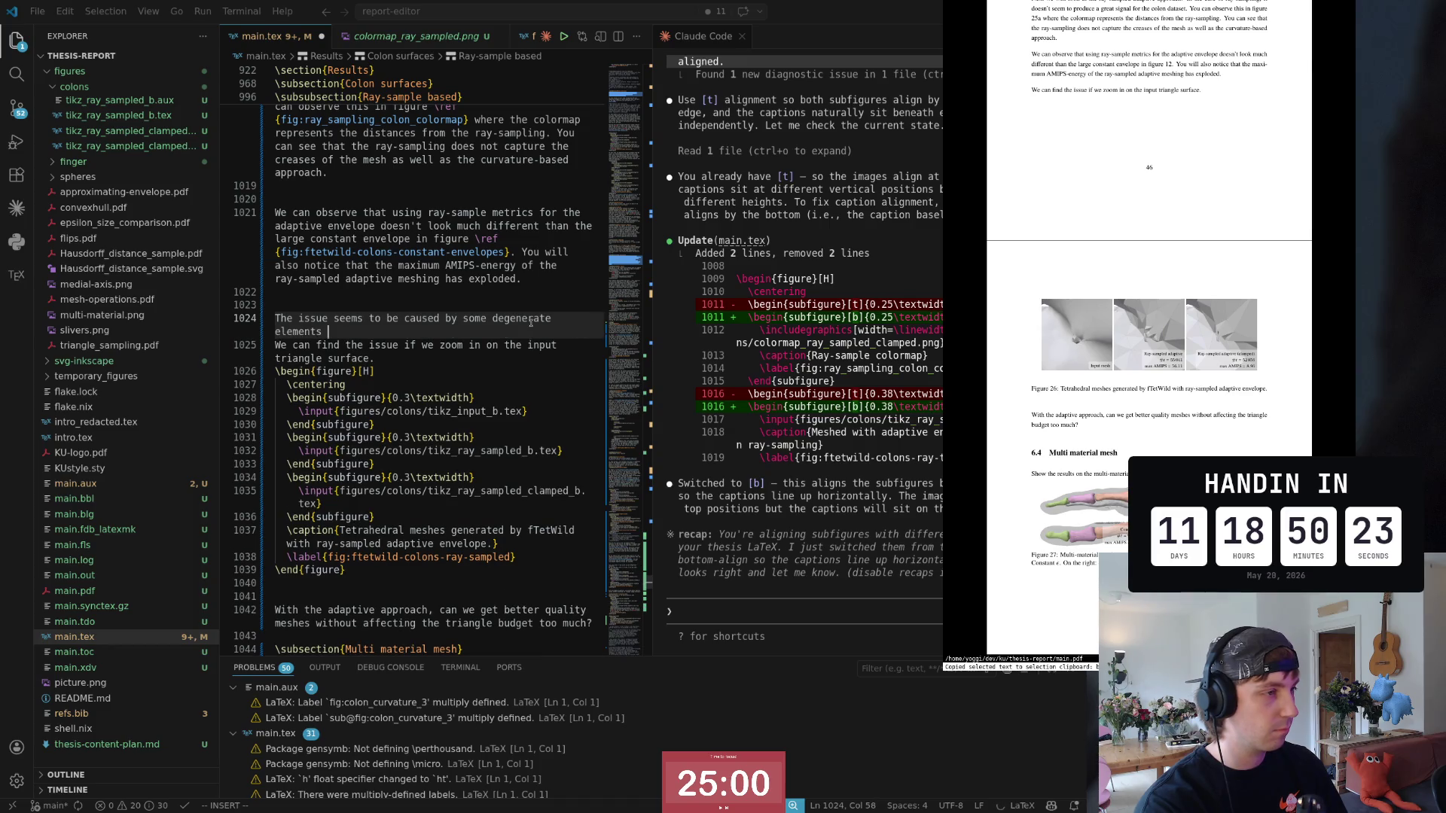
pyautogui.write(' in ')
pyautogui.write('input mesh.')
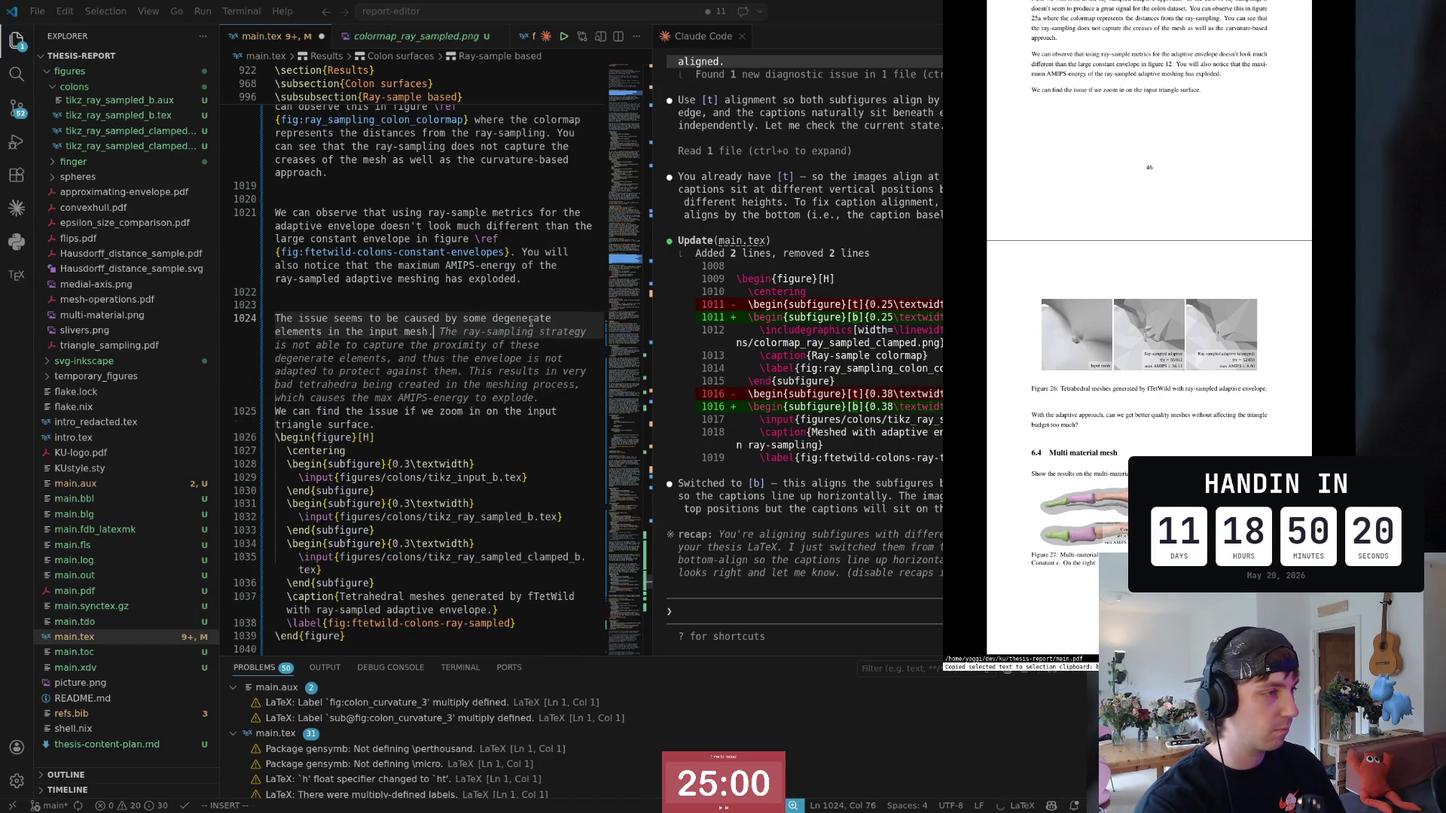
# Step: Finish the degenerate-elements sentence and join the zoom-in sentence onto it as one paragraph
pyautogui.press('Escape')
pyautogui.press('w')
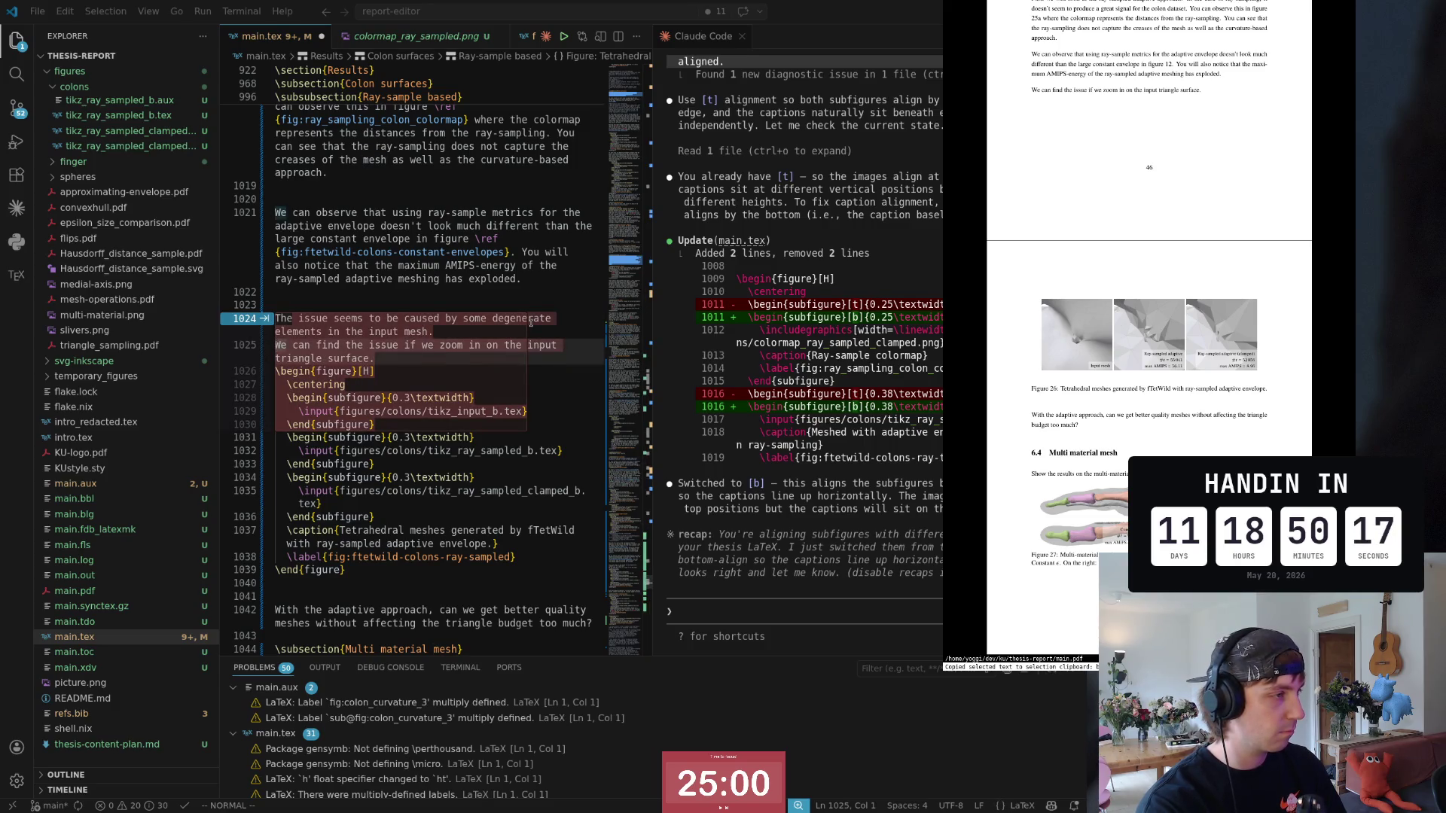
pyautogui.press('k')
pyautogui.hotkey('shift', 'j')
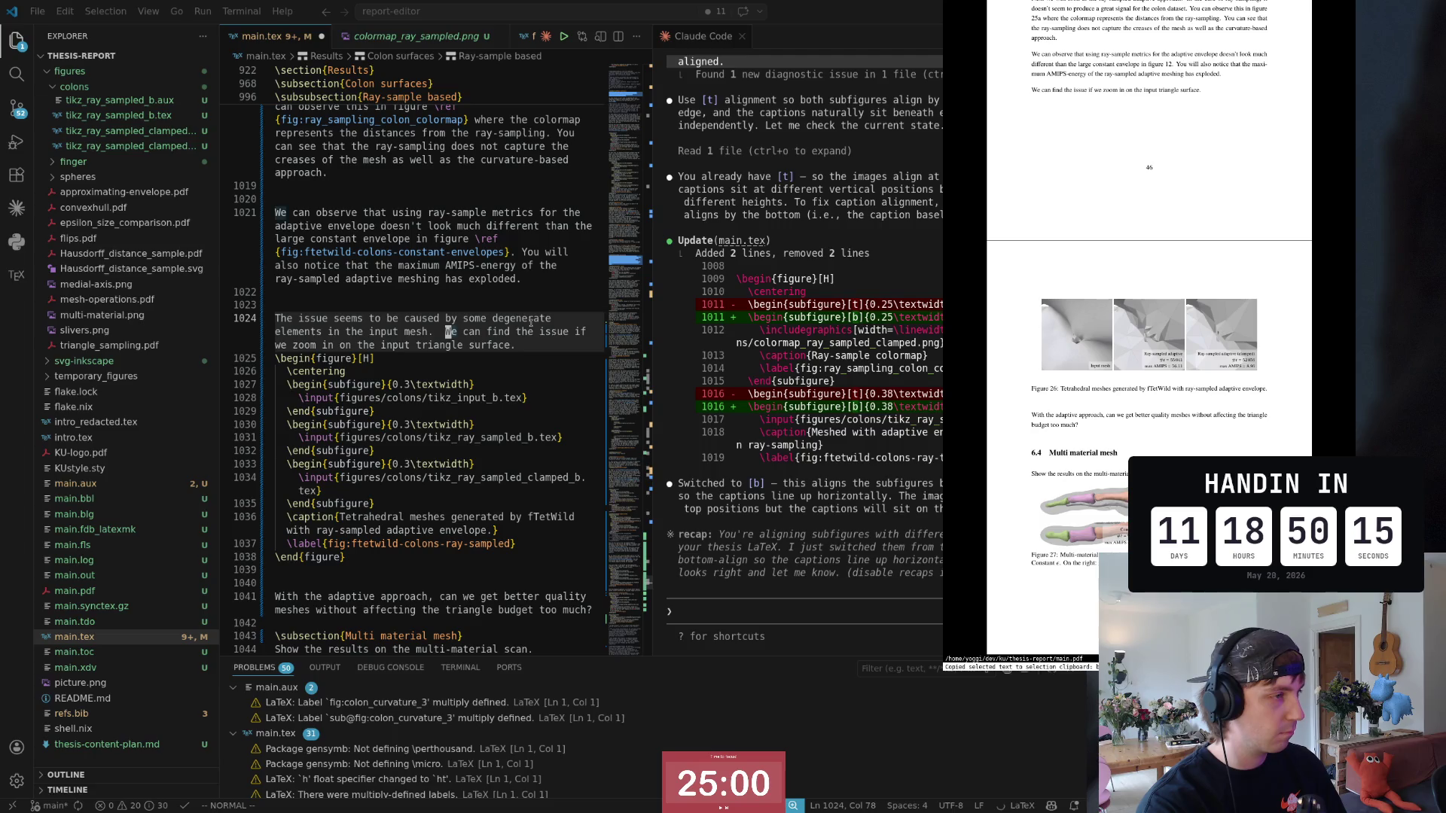
pyautogui.press('v')
pyautogui.press('w')
pyautogui.press('w')
pyautogui.press('w')
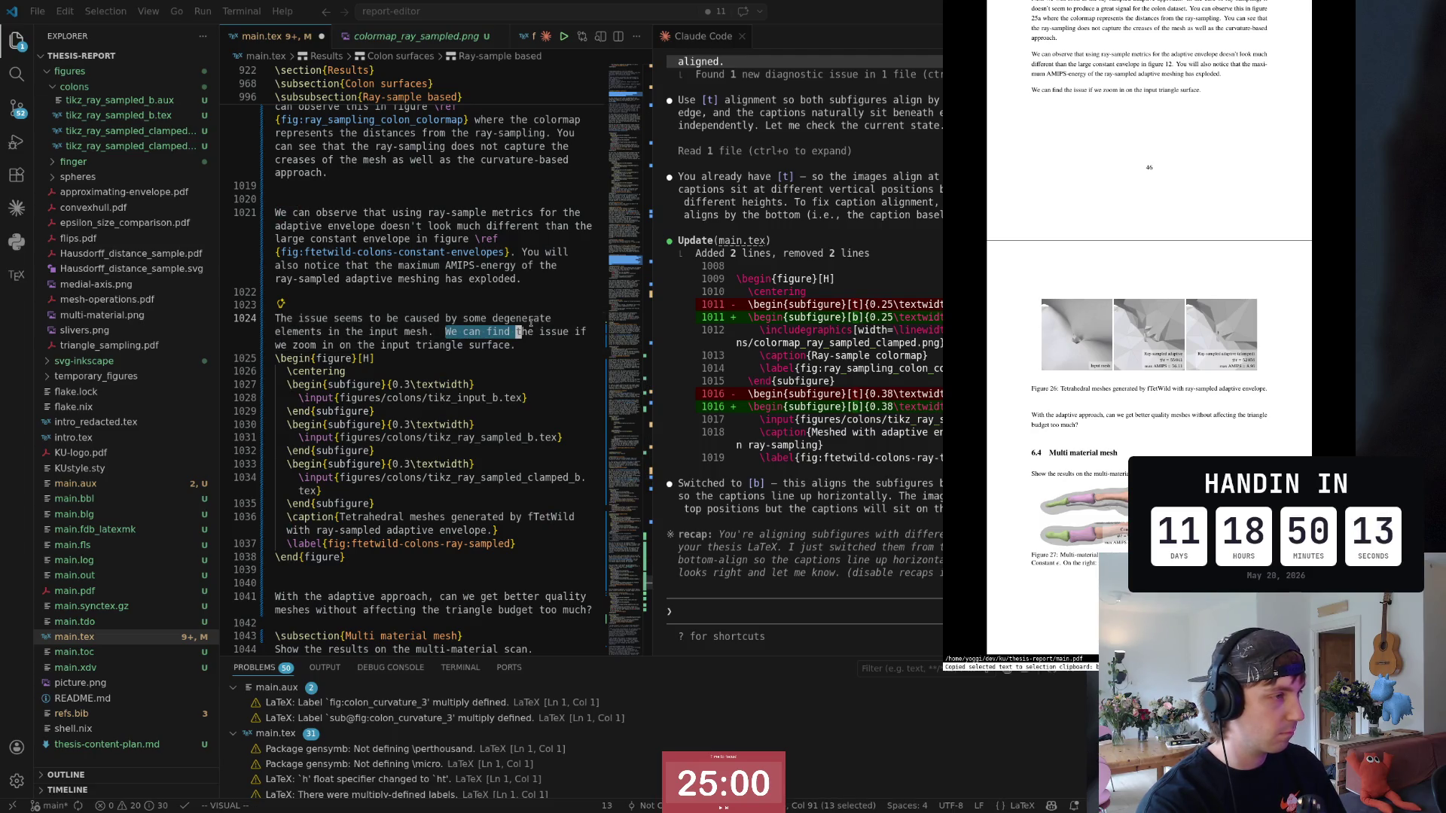
pyautogui.press('Escape')
# Step: Add a blank line separating the paragraph from the figure below
pyautogui.press('0')
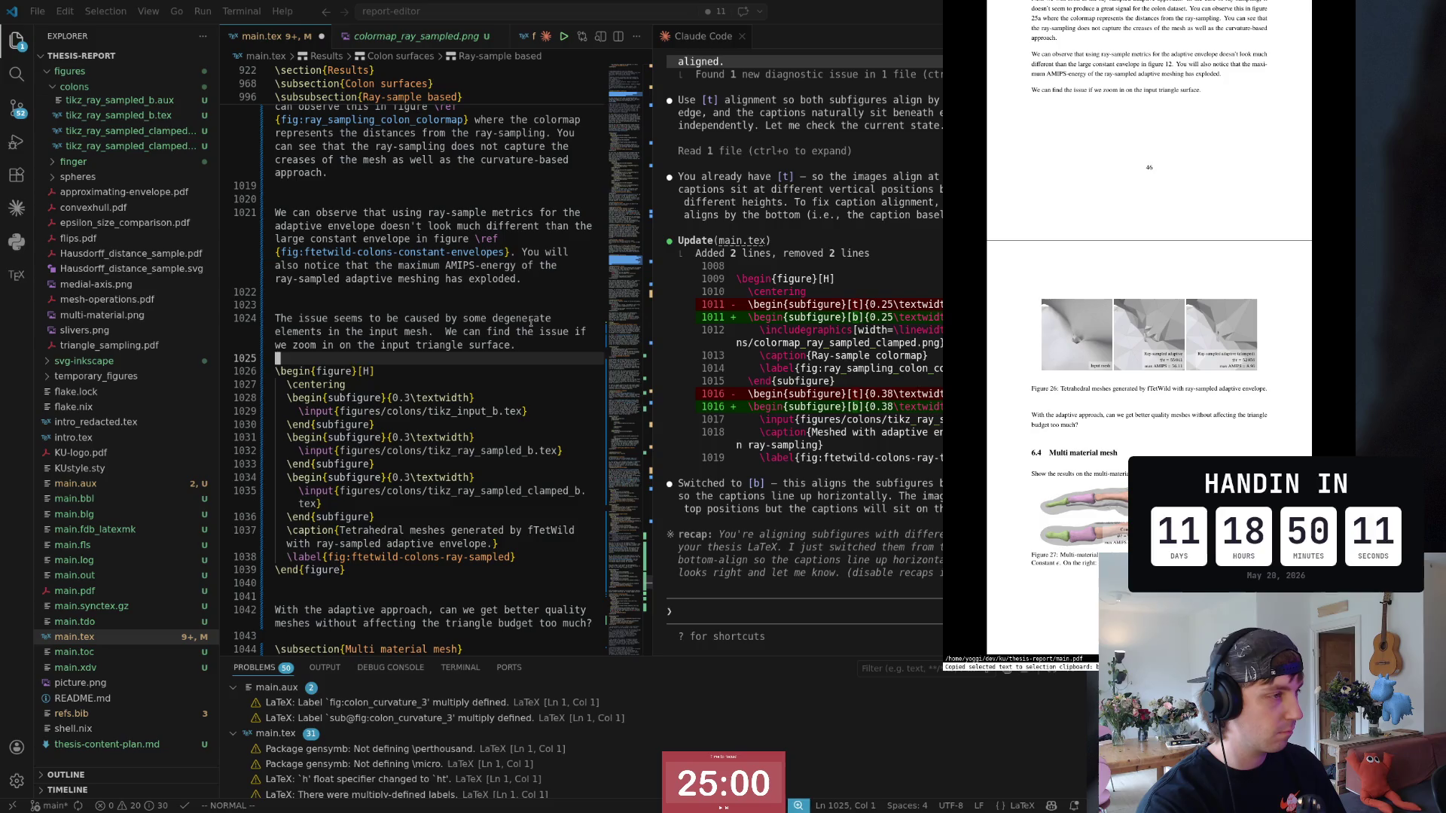
pyautogui.press('o')
pyautogui.press('Escape')
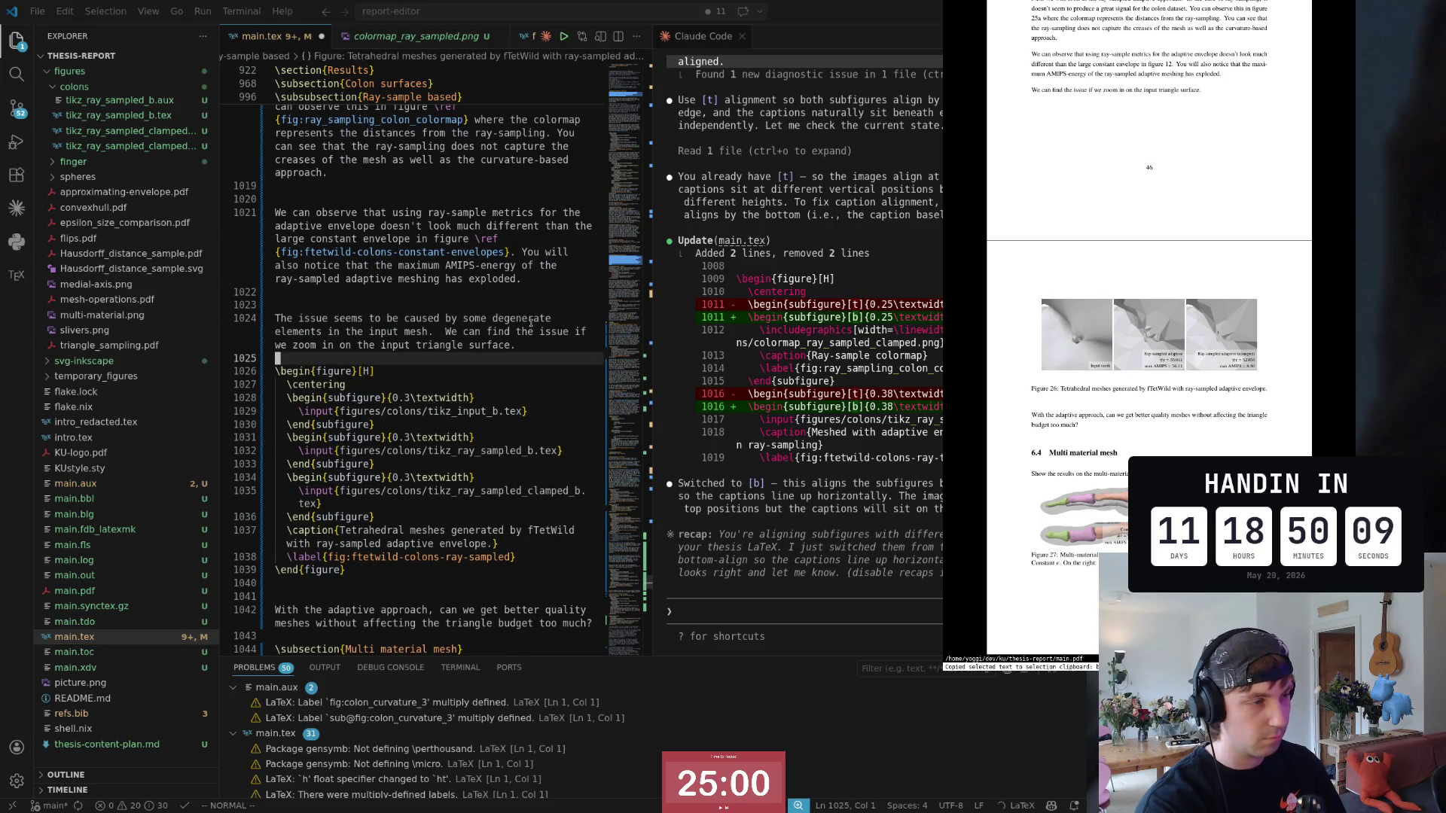
pyautogui.scroll(-2, 1176, 420)
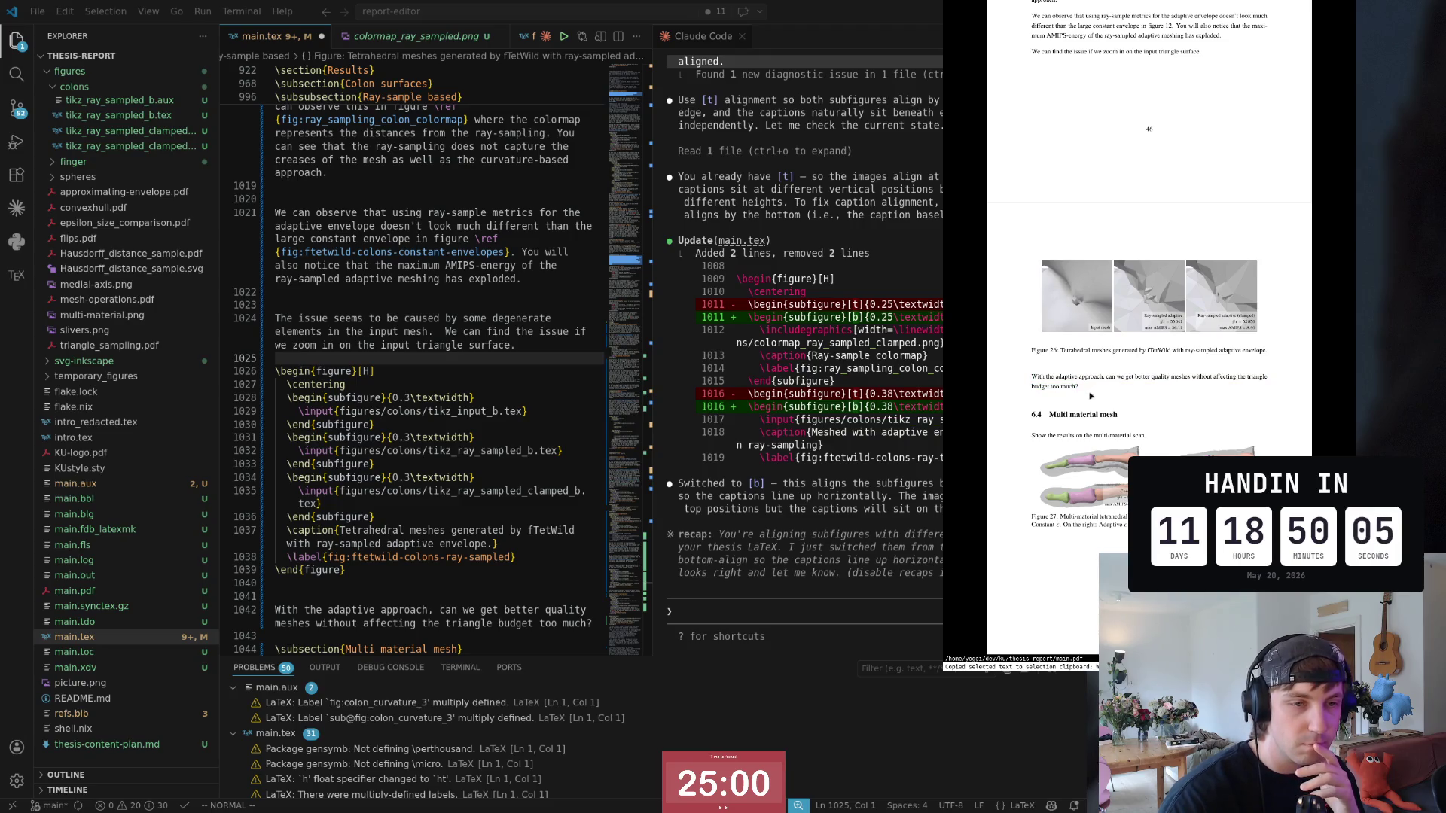
pyautogui.scroll(2, 1154, 322)
pyautogui.scroll(3, 1146, 372)
pyautogui.scroll(3, 1129, 464)
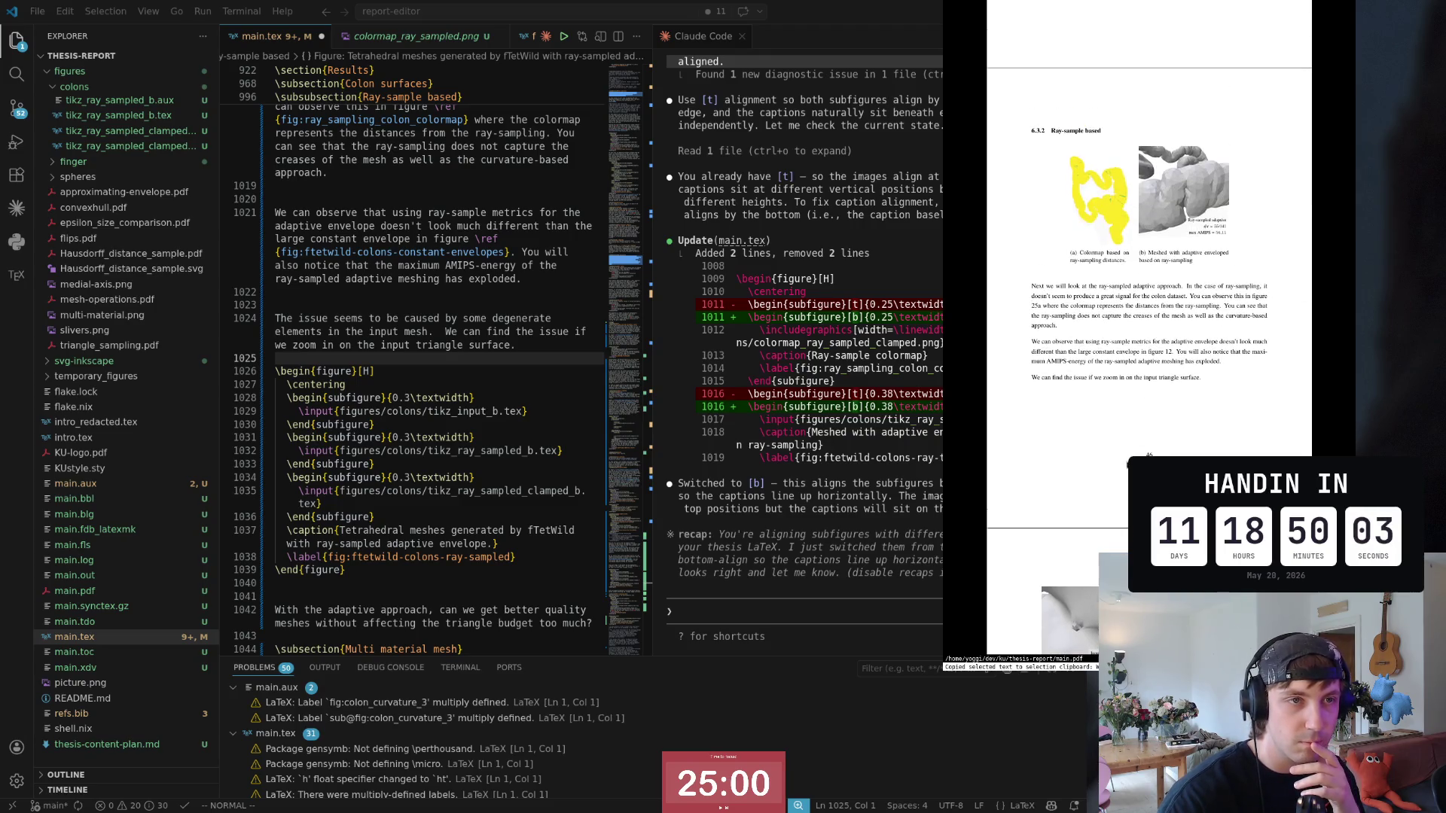
pyautogui.scroll(2, 1101, 286)
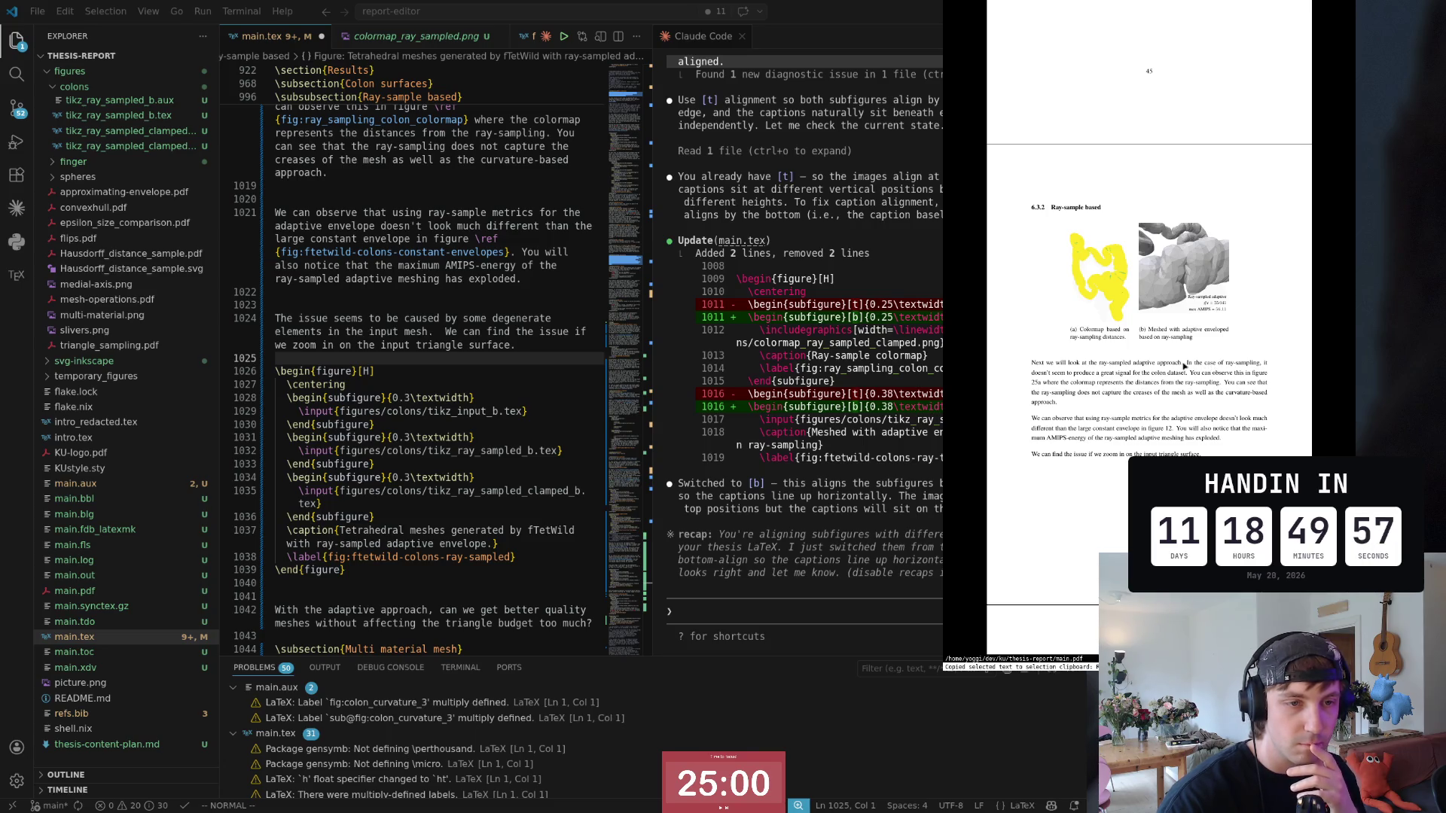
# Step: Highlight the ray-sampling paragraph in the PDF and SyncTeX-jump to its source in main.tex
pyautogui.moveTo(1130, 364); pyautogui.dragTo(1030, 363)
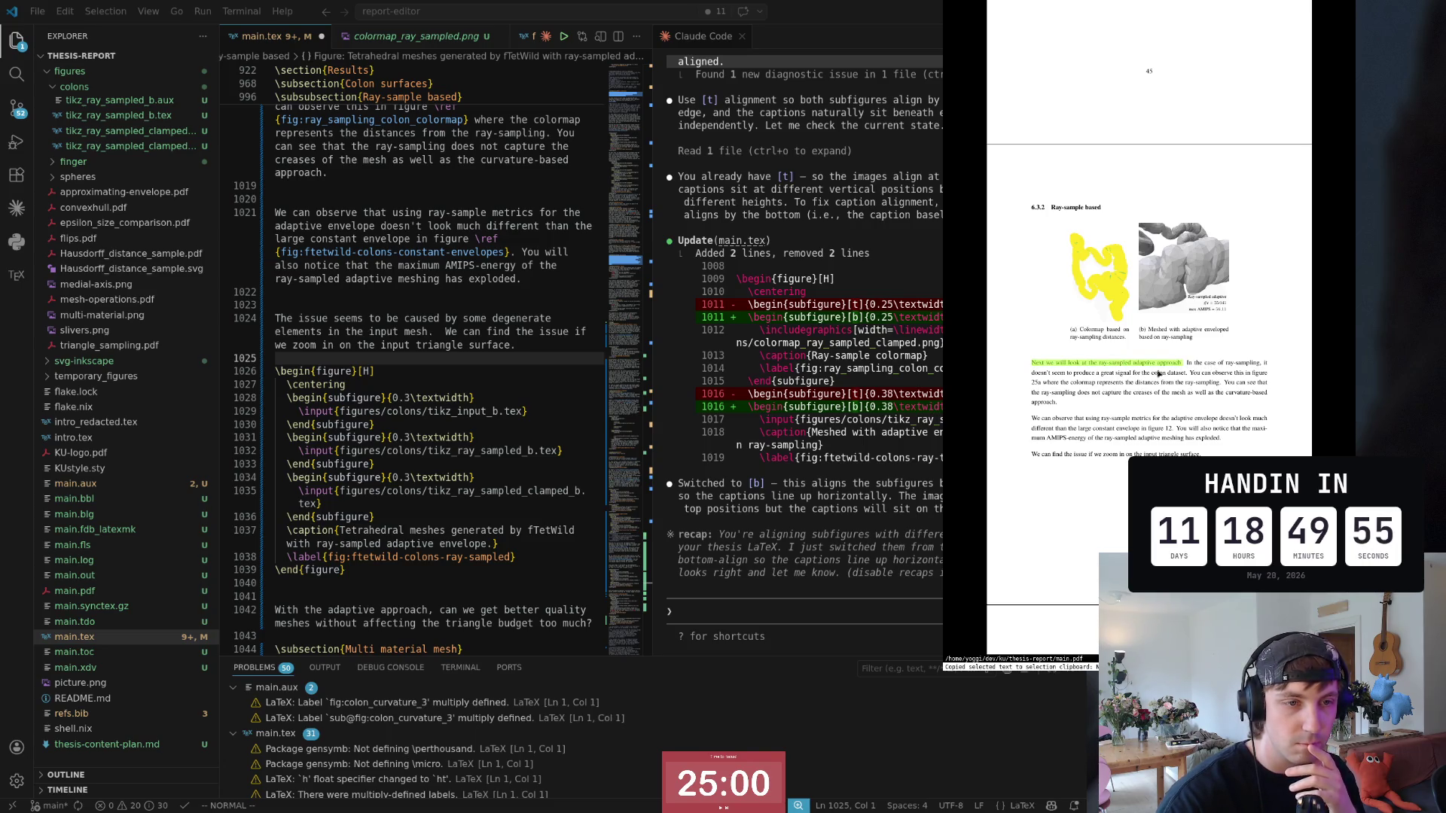
pyautogui.click(1186, 367)
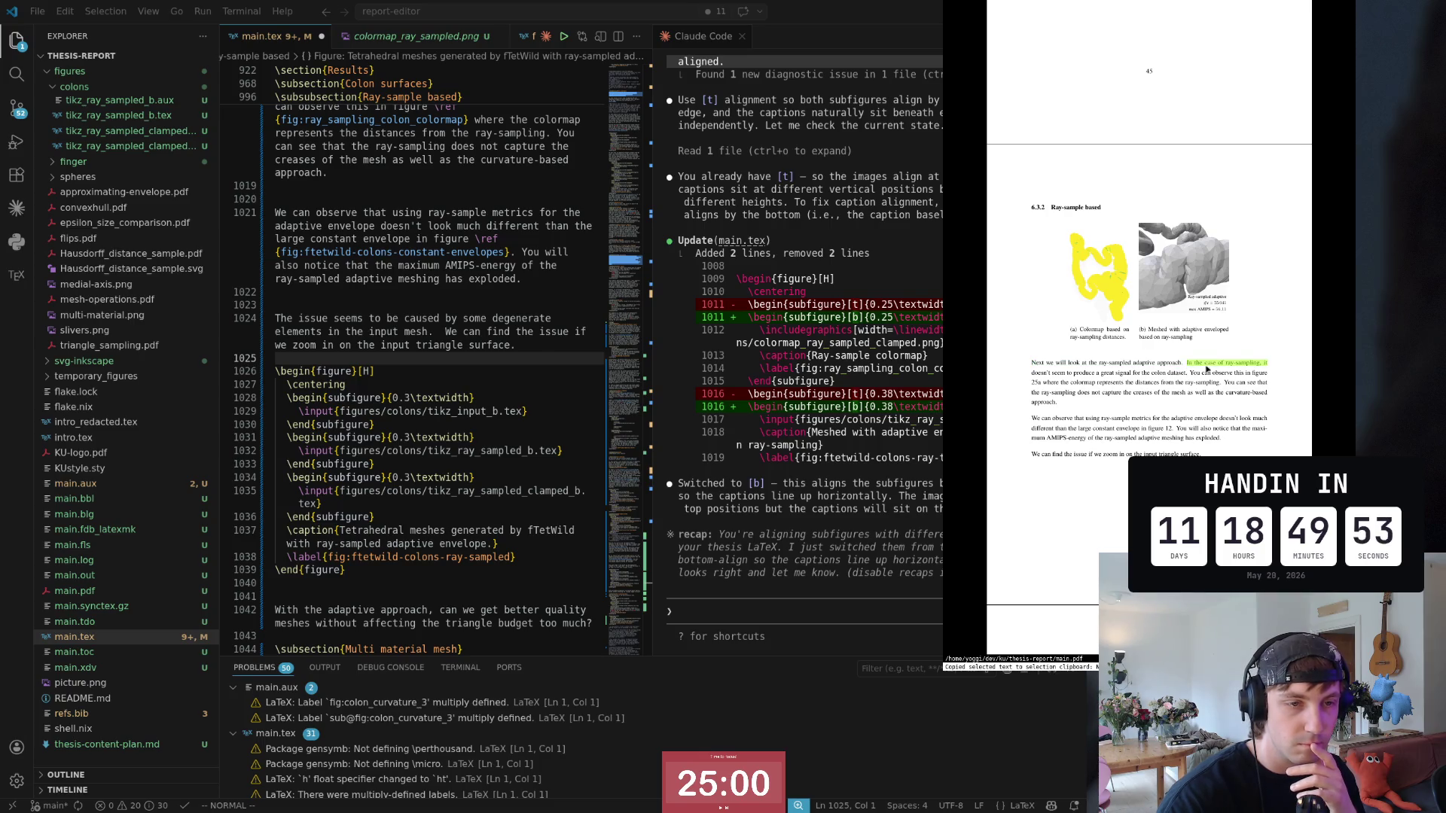
pyautogui.moveTo(1206, 369); pyautogui.dragTo(1241, 396)
pyautogui.click(1091, 402)
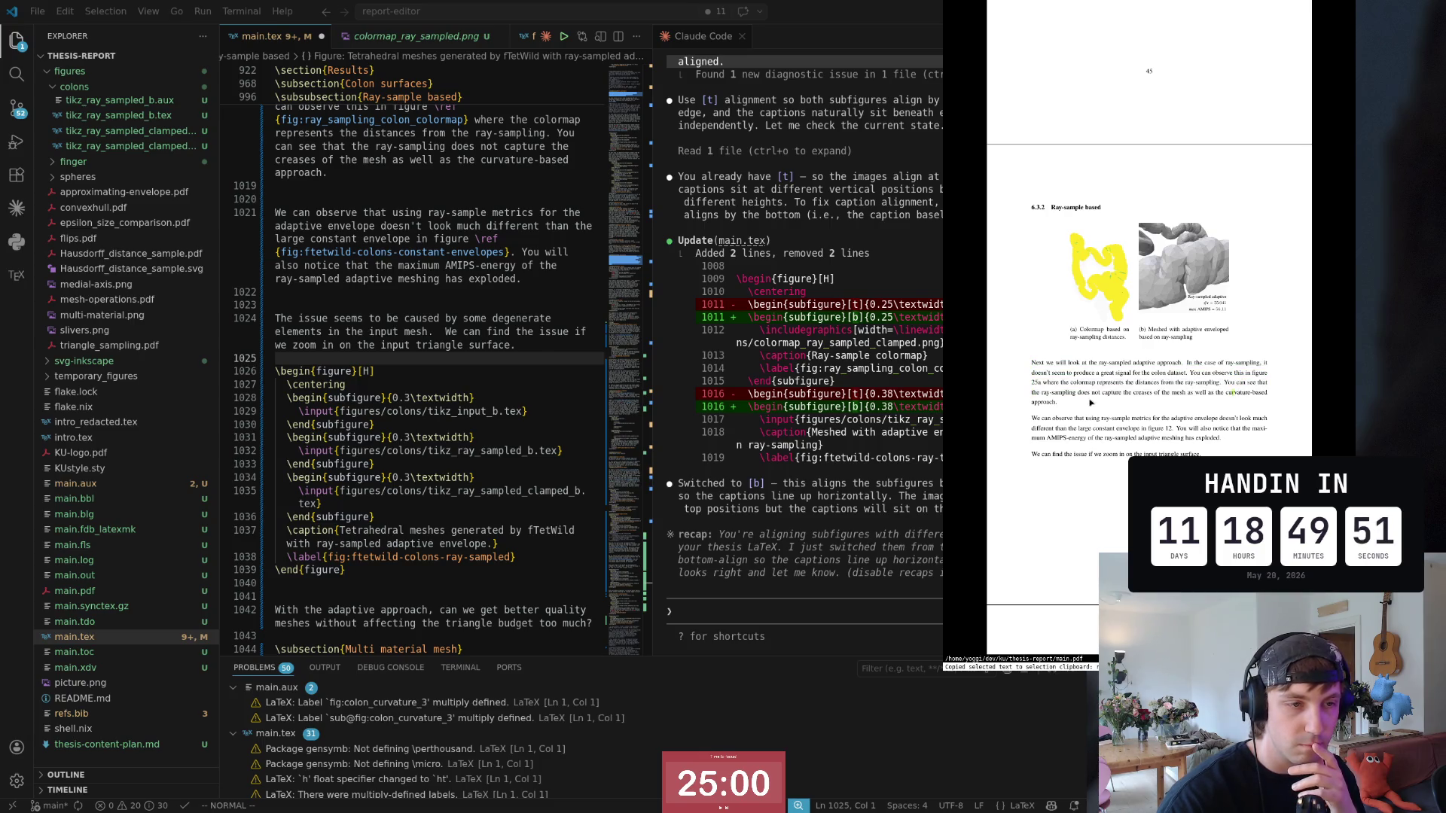
pyautogui.moveTo(1092, 402); pyautogui.dragTo(1151, 369)
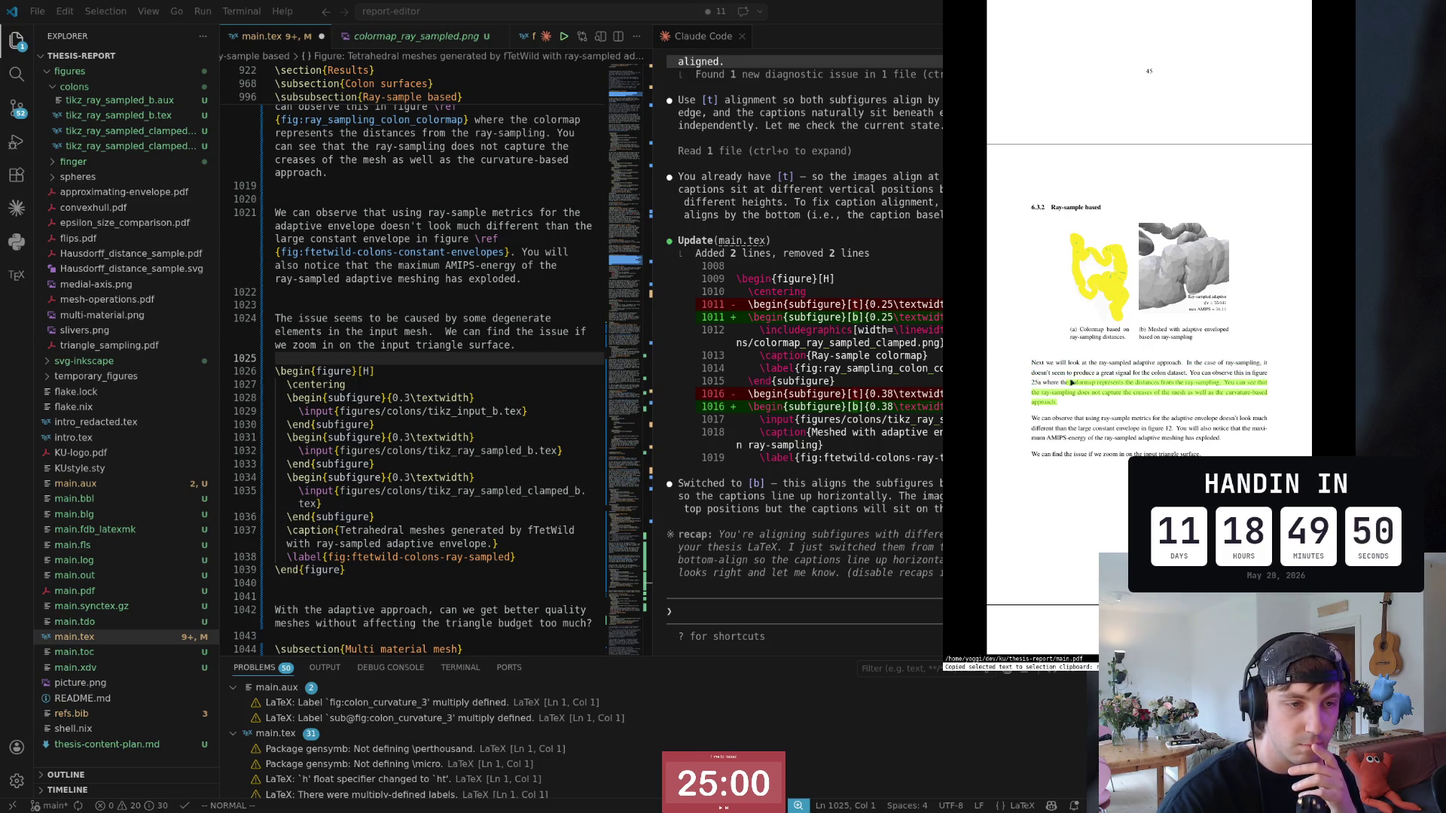
pyautogui.click(1189, 364)
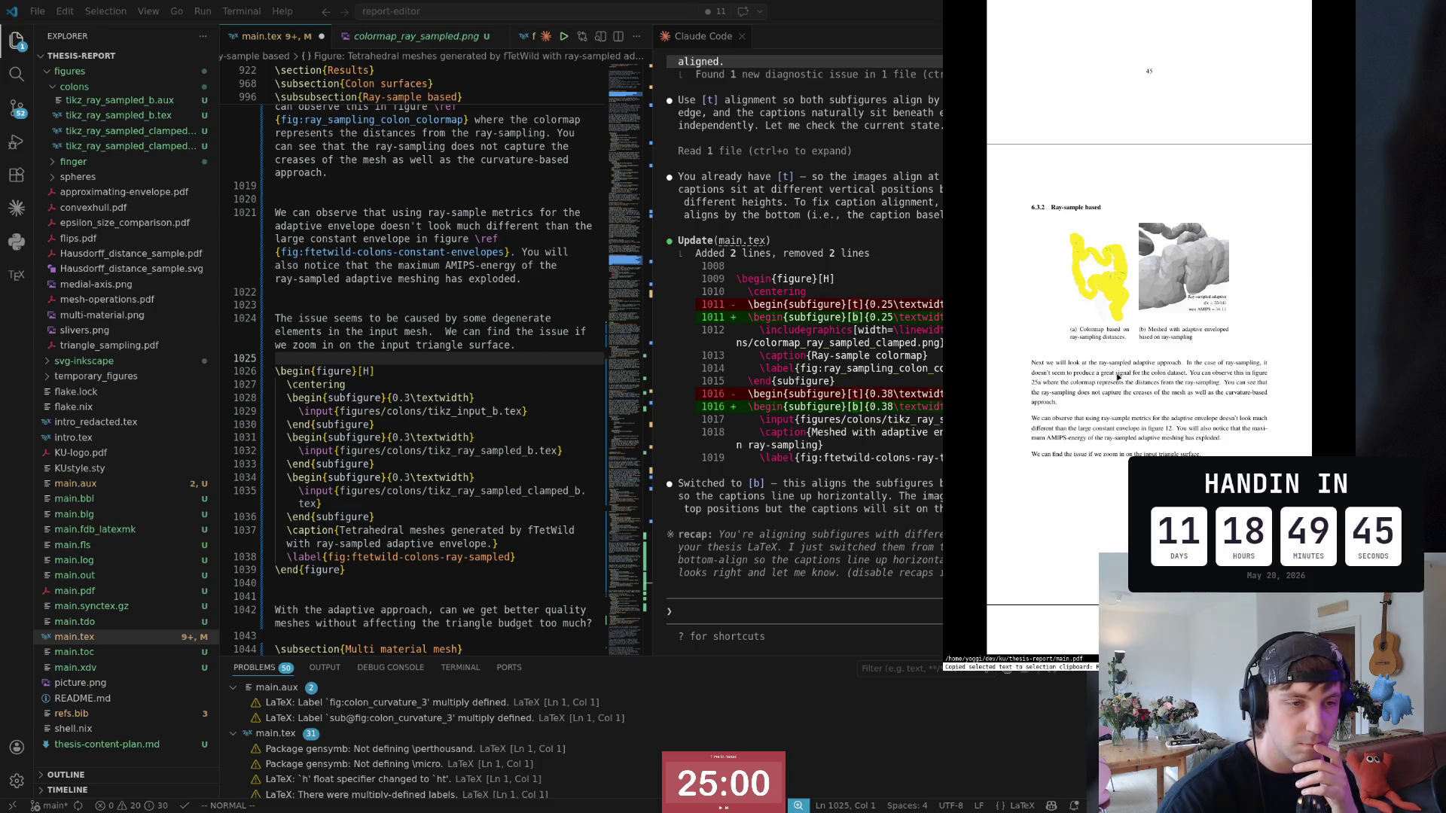
pyautogui.keyDown('ctrl'); pyautogui.click(1214, 392); pyautogui.keyUp('ctrl')
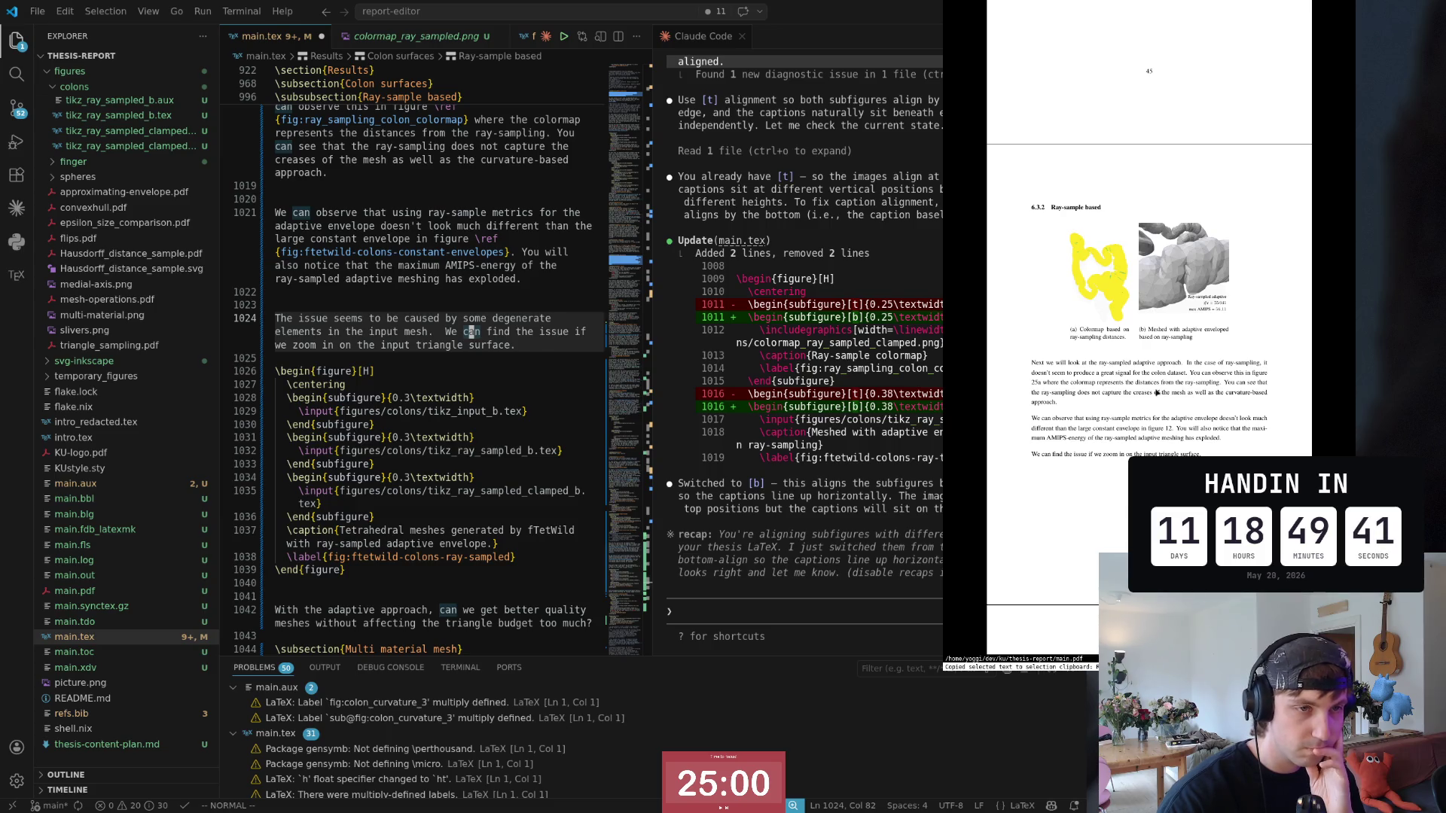
pyautogui.scroll(-2, 1160, 391)
pyautogui.scroll(-2, 1160, 393)
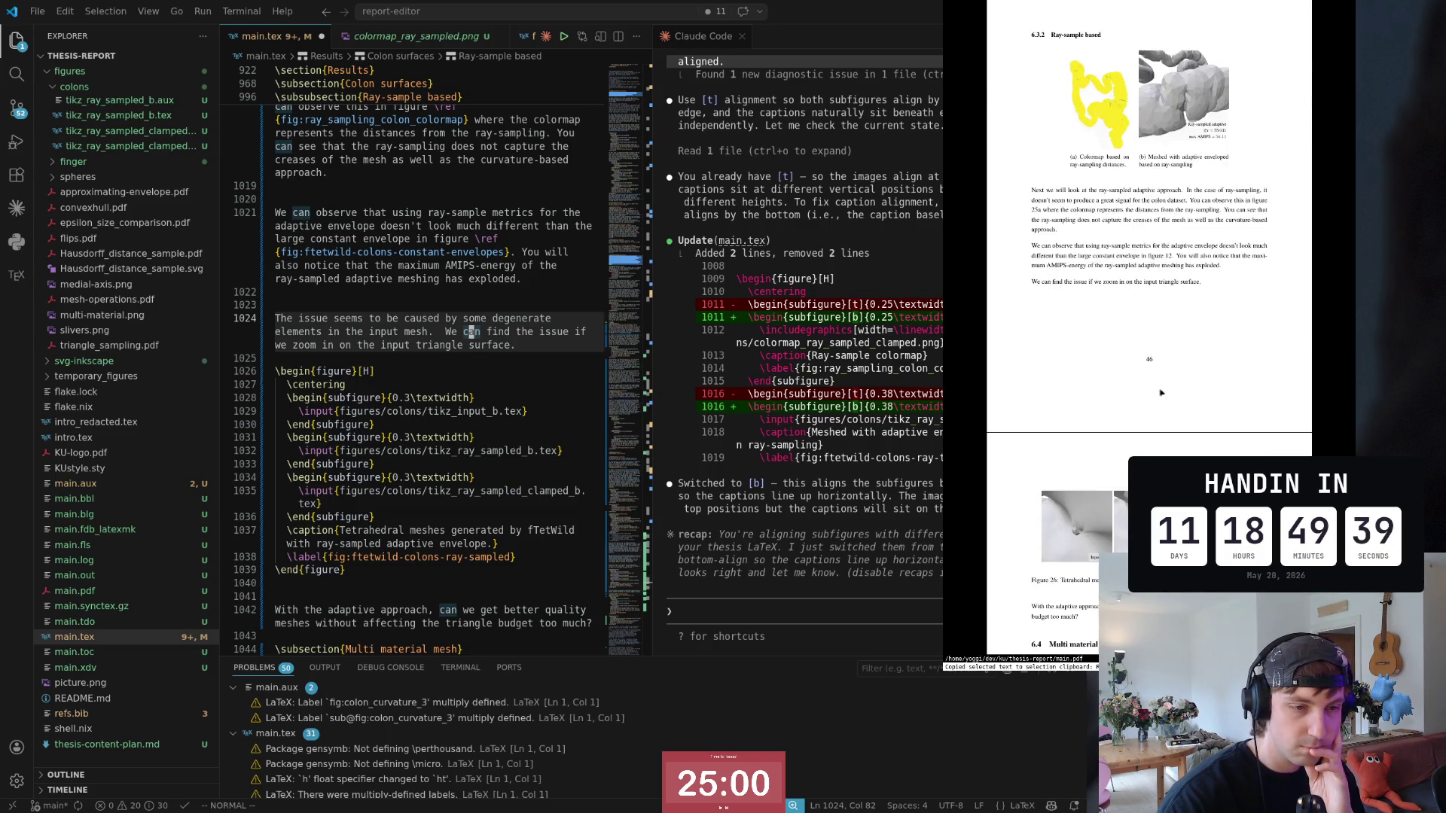
pyautogui.scroll(-2, 1161, 392)
pyautogui.scroll(-2, 1160, 392)
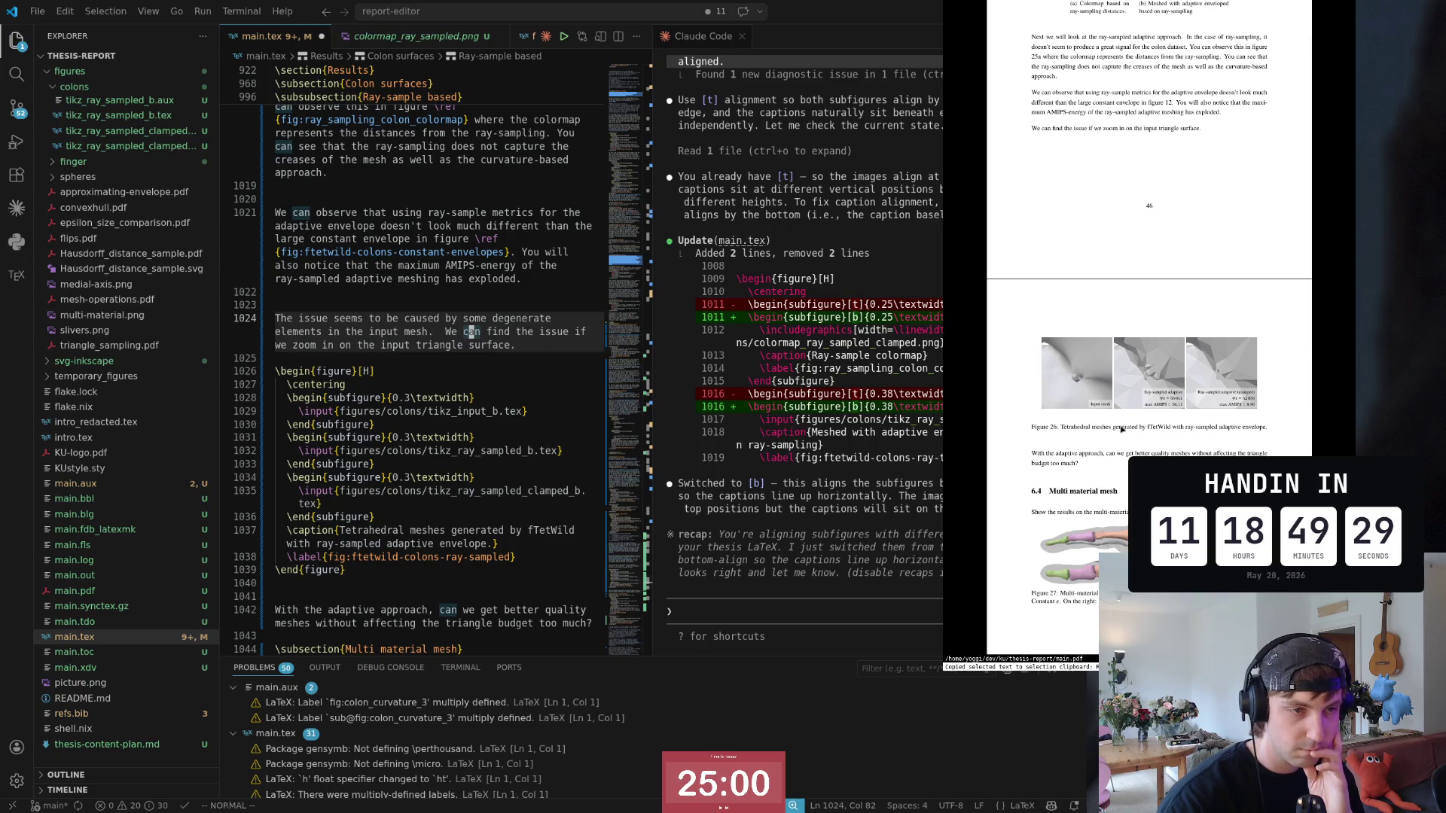
pyautogui.scroll(-1, 1122, 429)
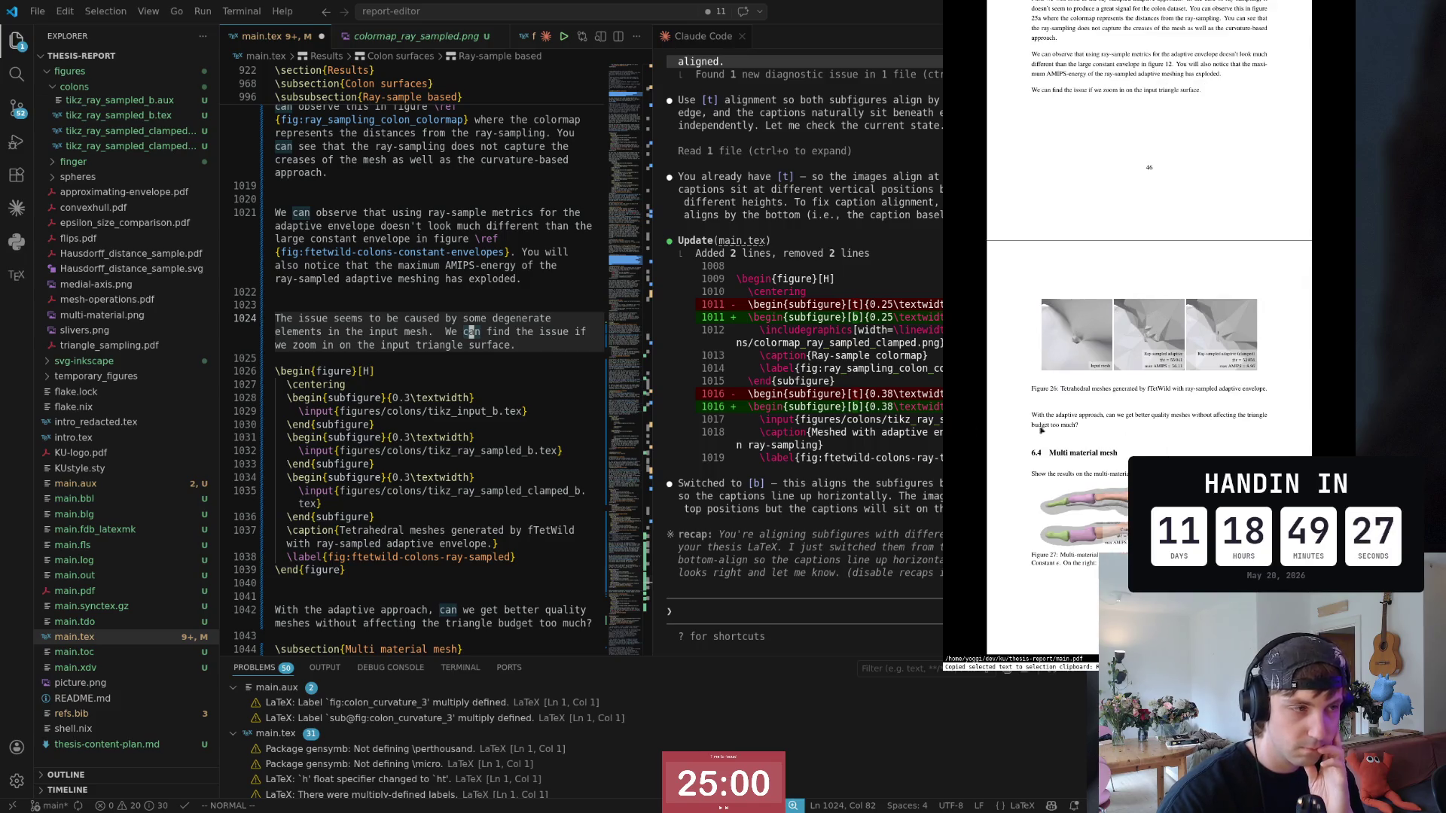
pyautogui.scroll(-1, 462, 429)
# Step: Duplicate the three subfigure blocks as a new row above the original one
pyautogui.click(462, 432)
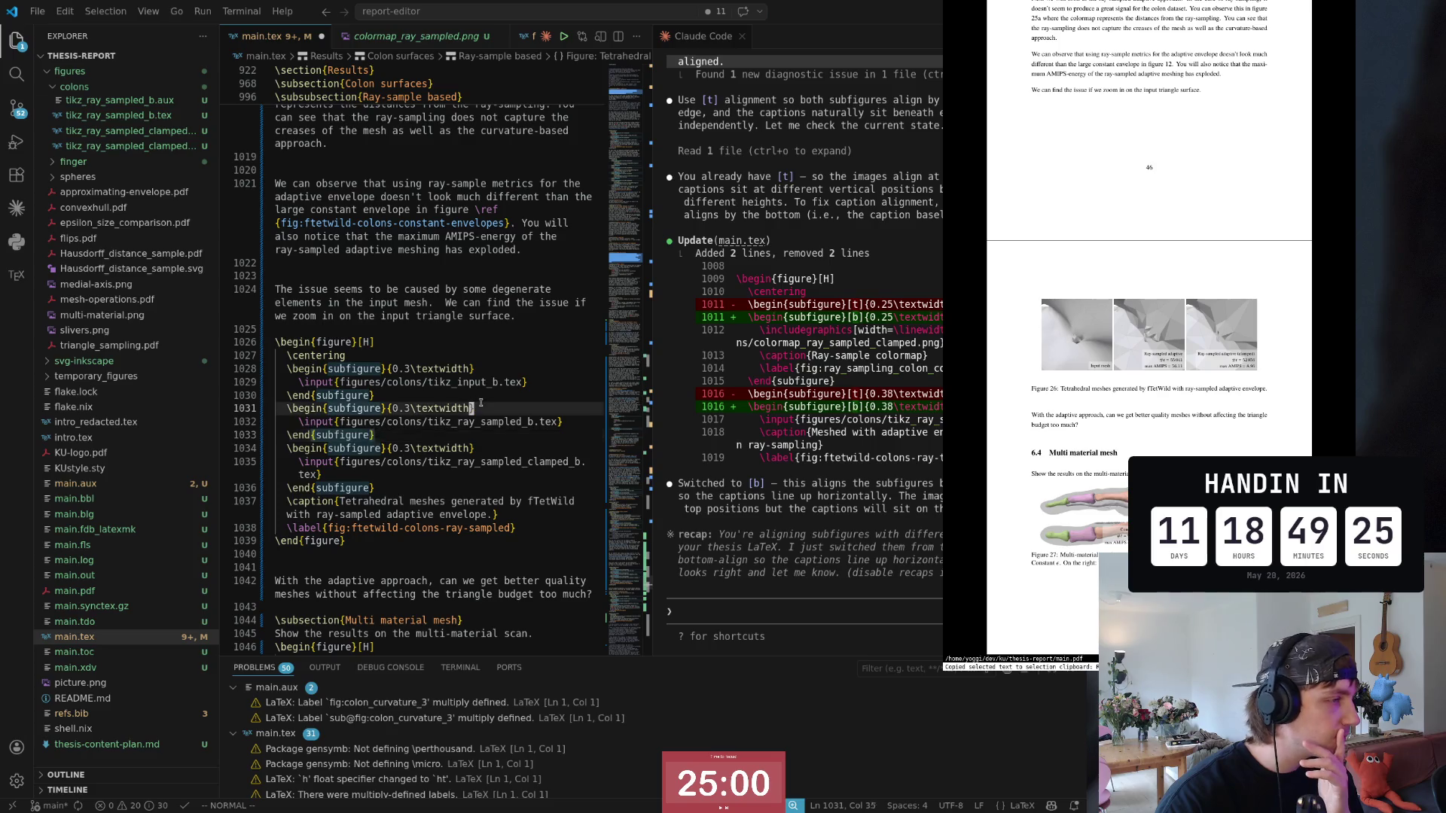
pyautogui.click(533, 370)
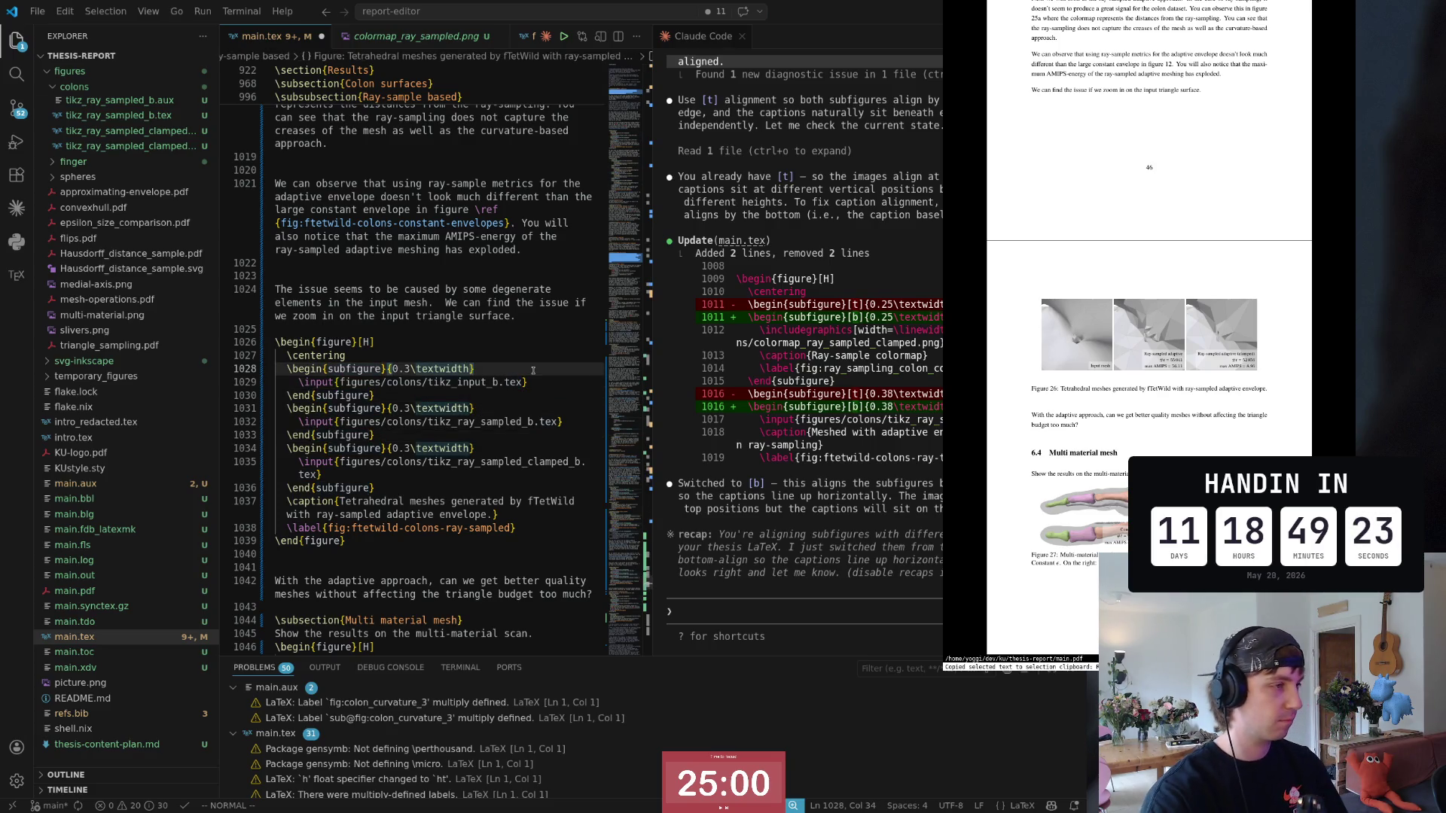
pyautogui.hotkey('shift', 'v')
pyautogui.press('j')
pyautogui.press('j')
pyautogui.press('j')
pyautogui.press('j')
pyautogui.press('j')
pyautogui.press('j')
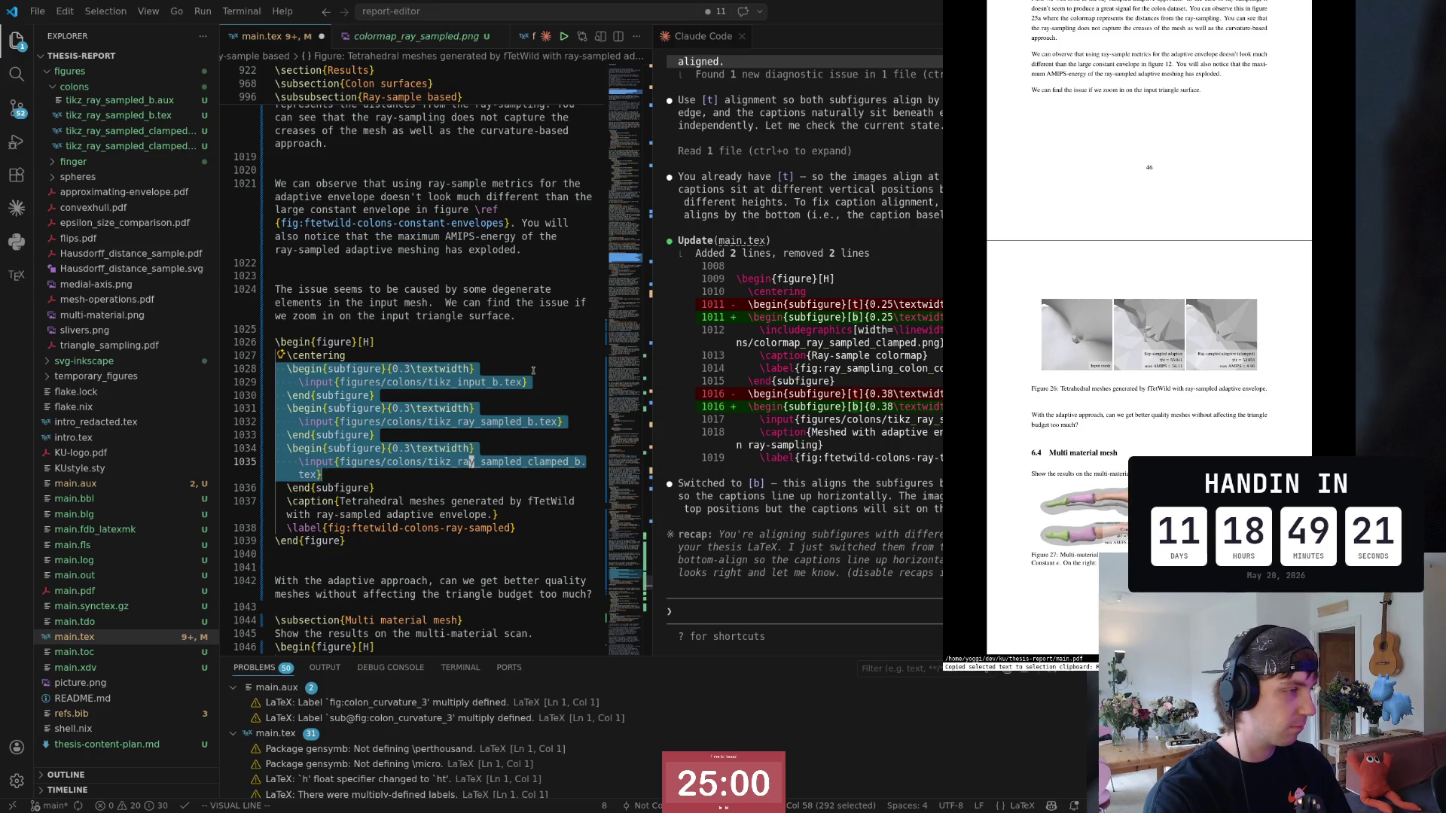
pyautogui.press('j')
pyautogui.press('y')
pyautogui.press('k')
pyautogui.hotkey('shift', 'p')
pyautogui.press('j')
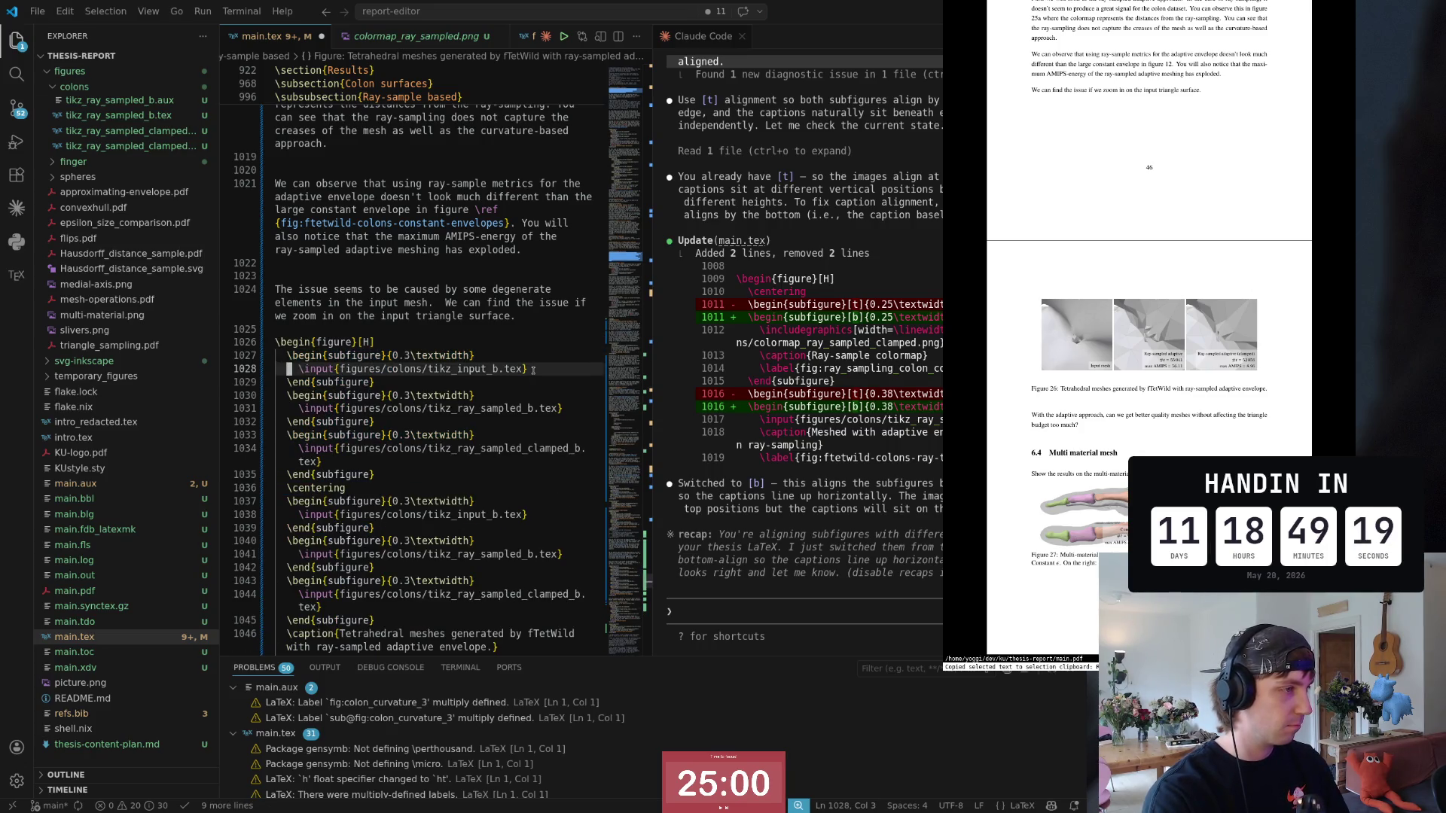
# Step: Replace the new row's first \input with an %empty placeholder and start rewriting the second
pyautogui.press('e')
pyautogui.press('e')
pyautogui.press('e')
pyautogui.press('e')
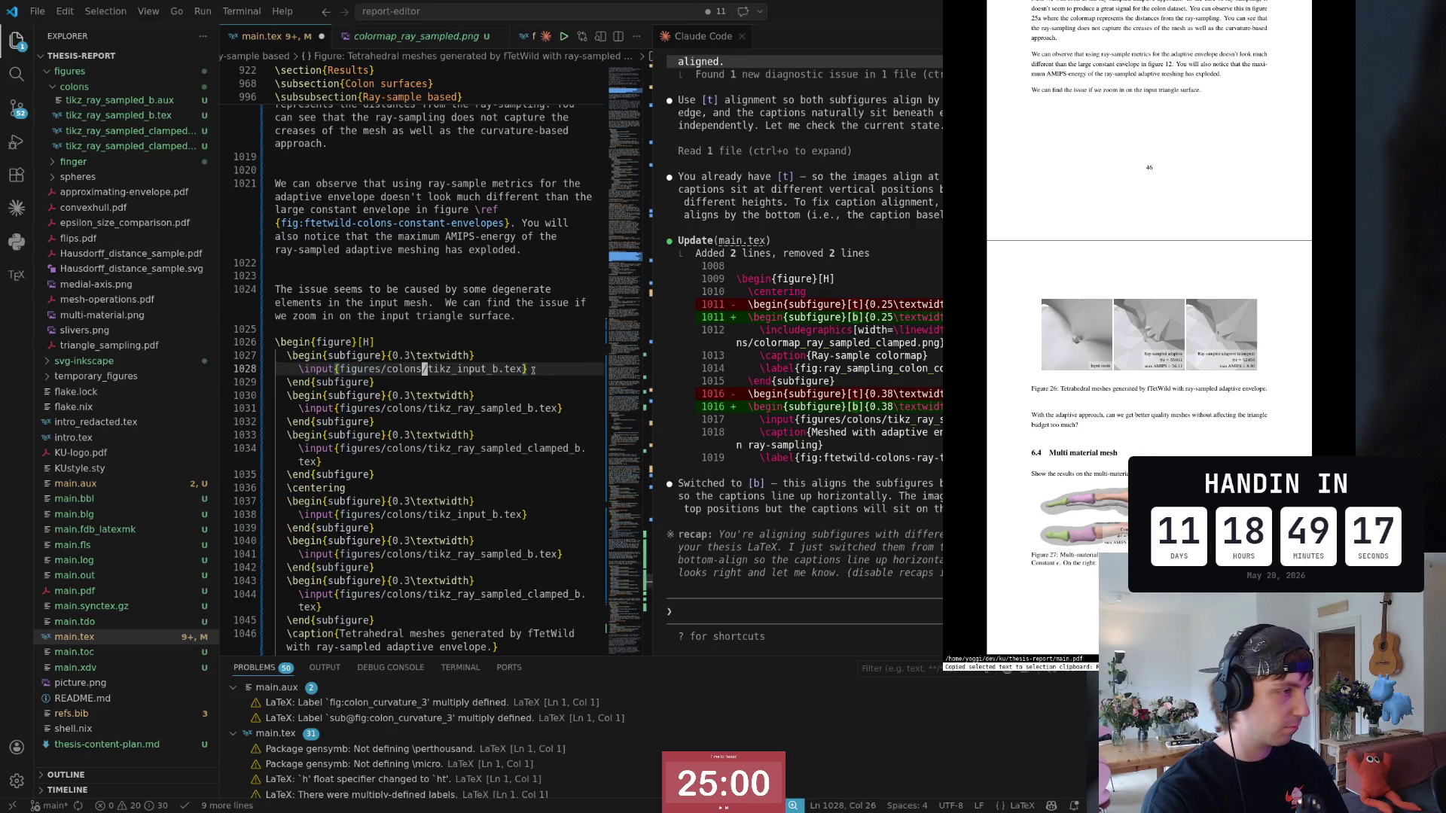
pyautogui.press('e')
pyautogui.press('d')
pyautogui.press('d')
pyautogui.hotkey('shift', 'o')
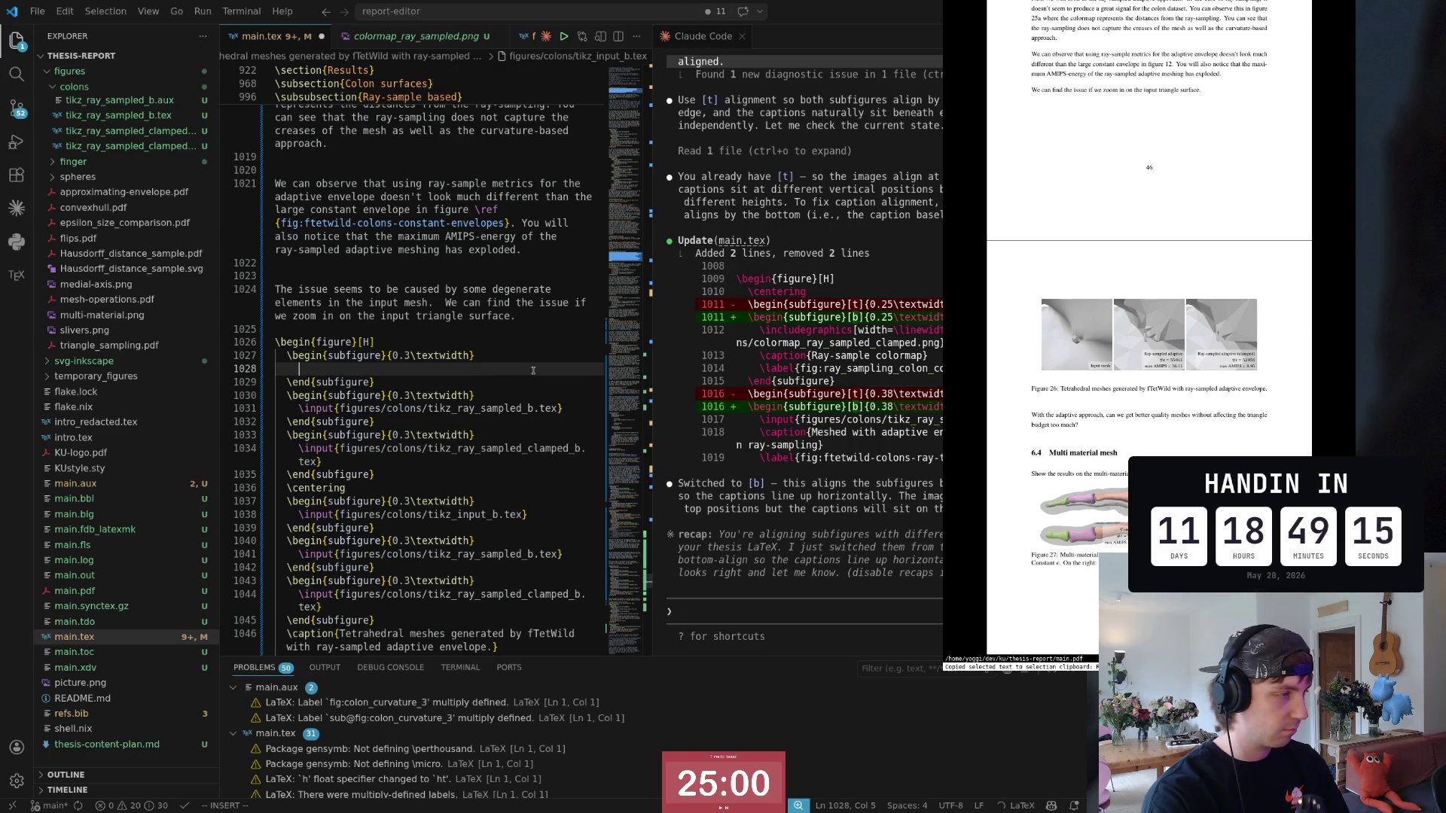
pyautogui.write('%empty')
pyautogui.press('Escape')
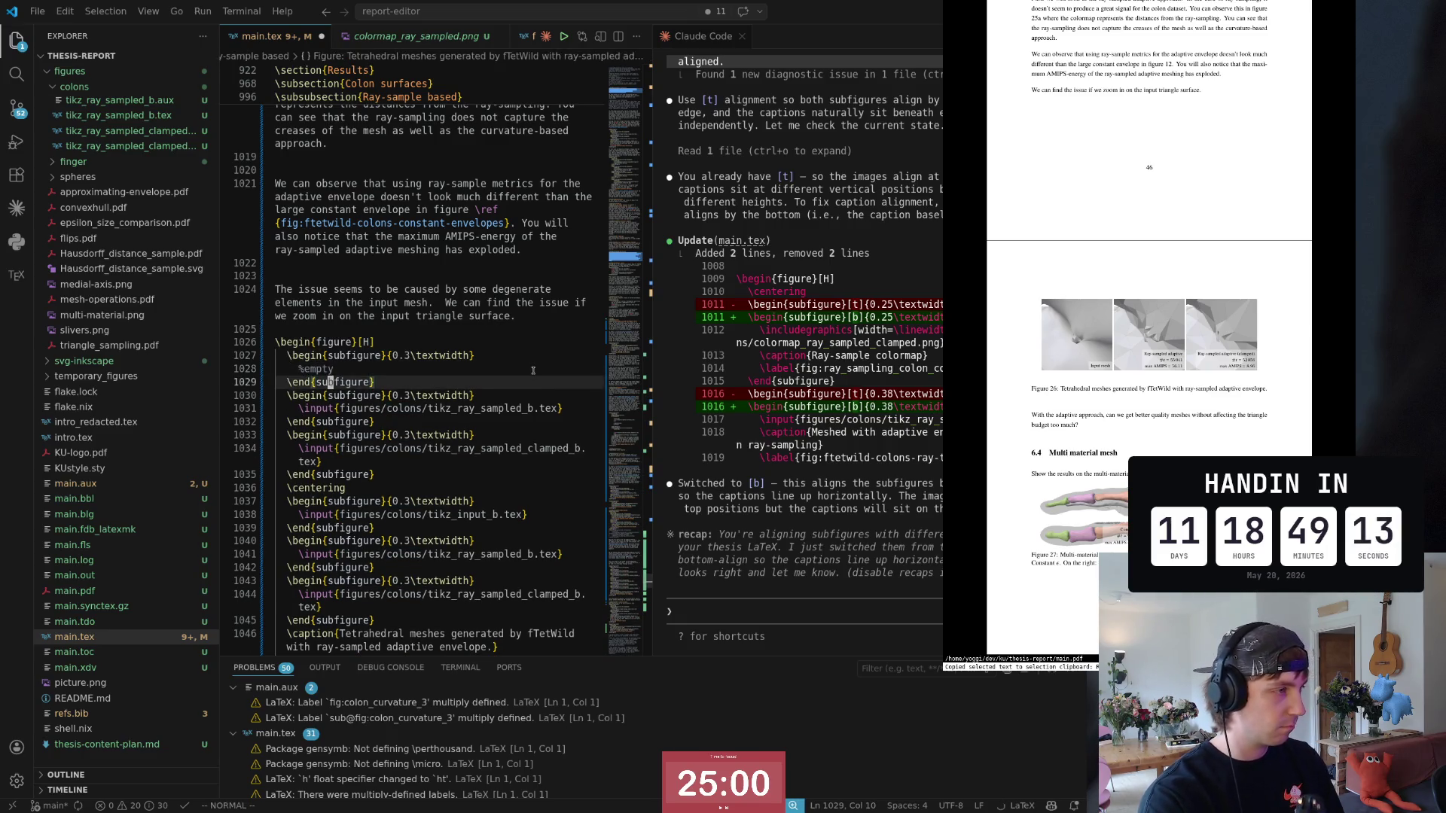
pyautogui.press('j')
pyautogui.press('j')
pyautogui.press('j')
pyautogui.press('e')
pyautogui.press('e')
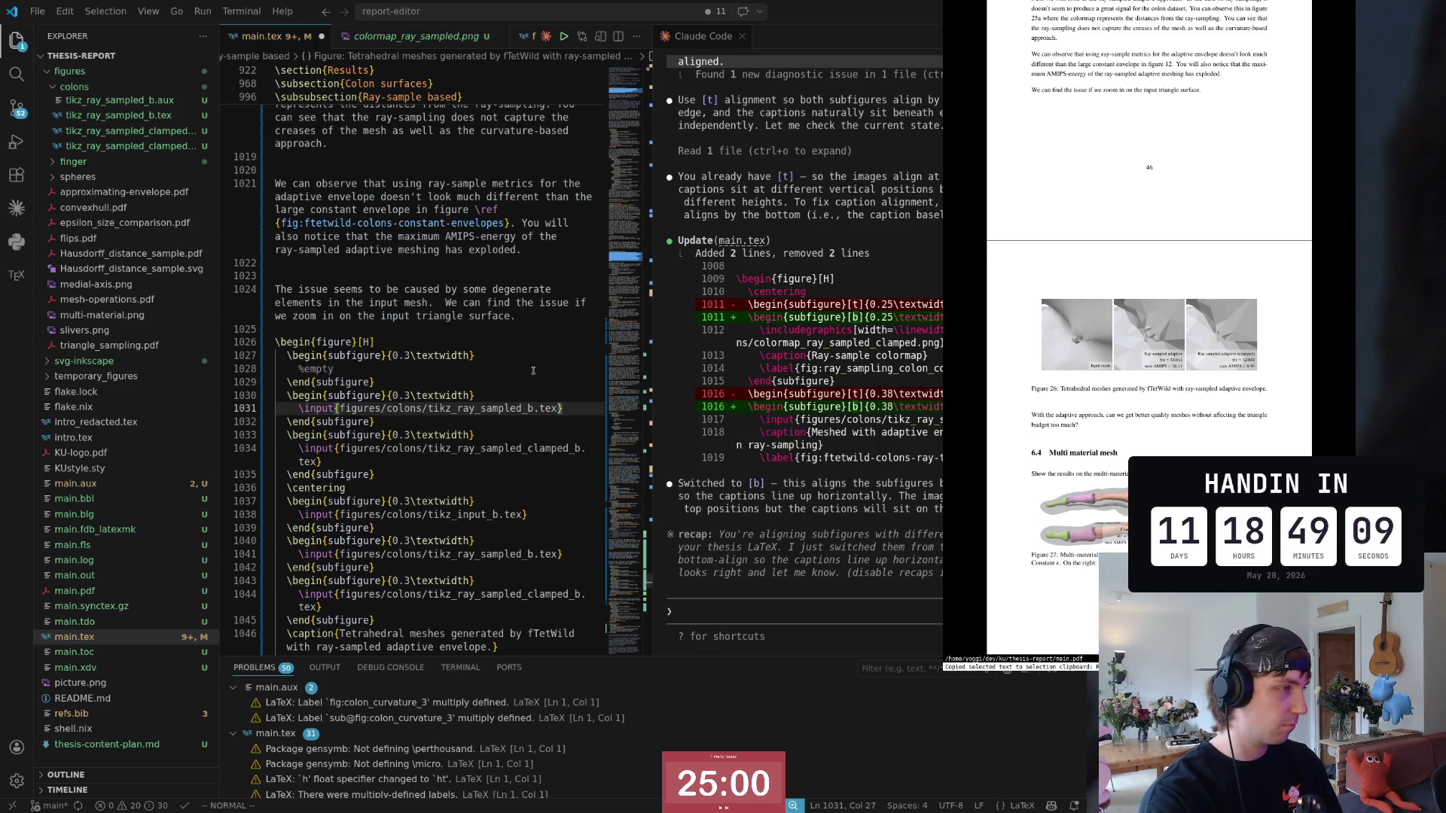
pyautogui.press('c')
pyautogui.press('c')
pyautogui.write('\\incl')
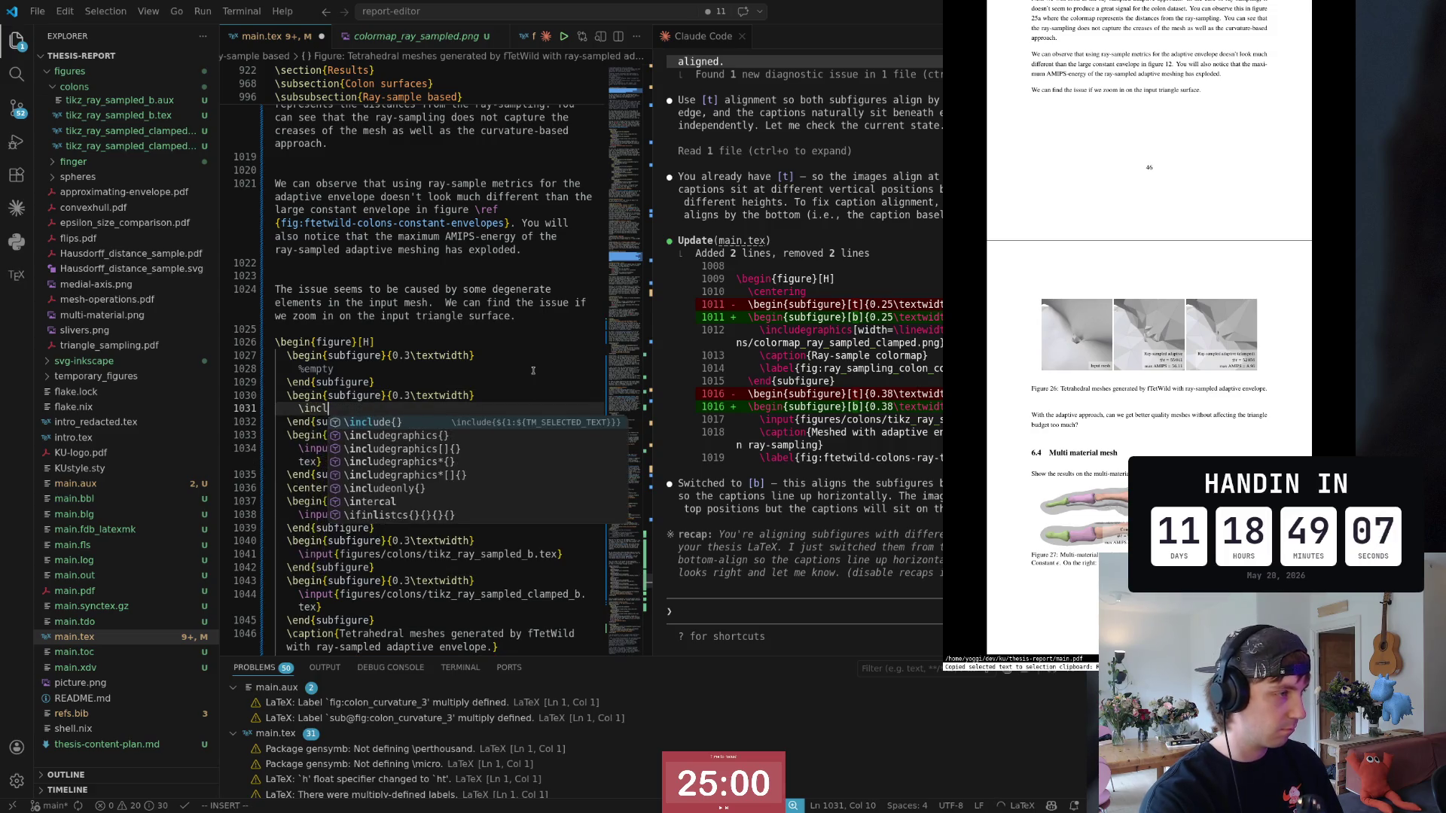
pyautogui.write('udegraphics{')
# Step: Make the second subfigure \includegraphics of colormap_ray_sampled_b.png via path completion
pyautogui.press('Return')
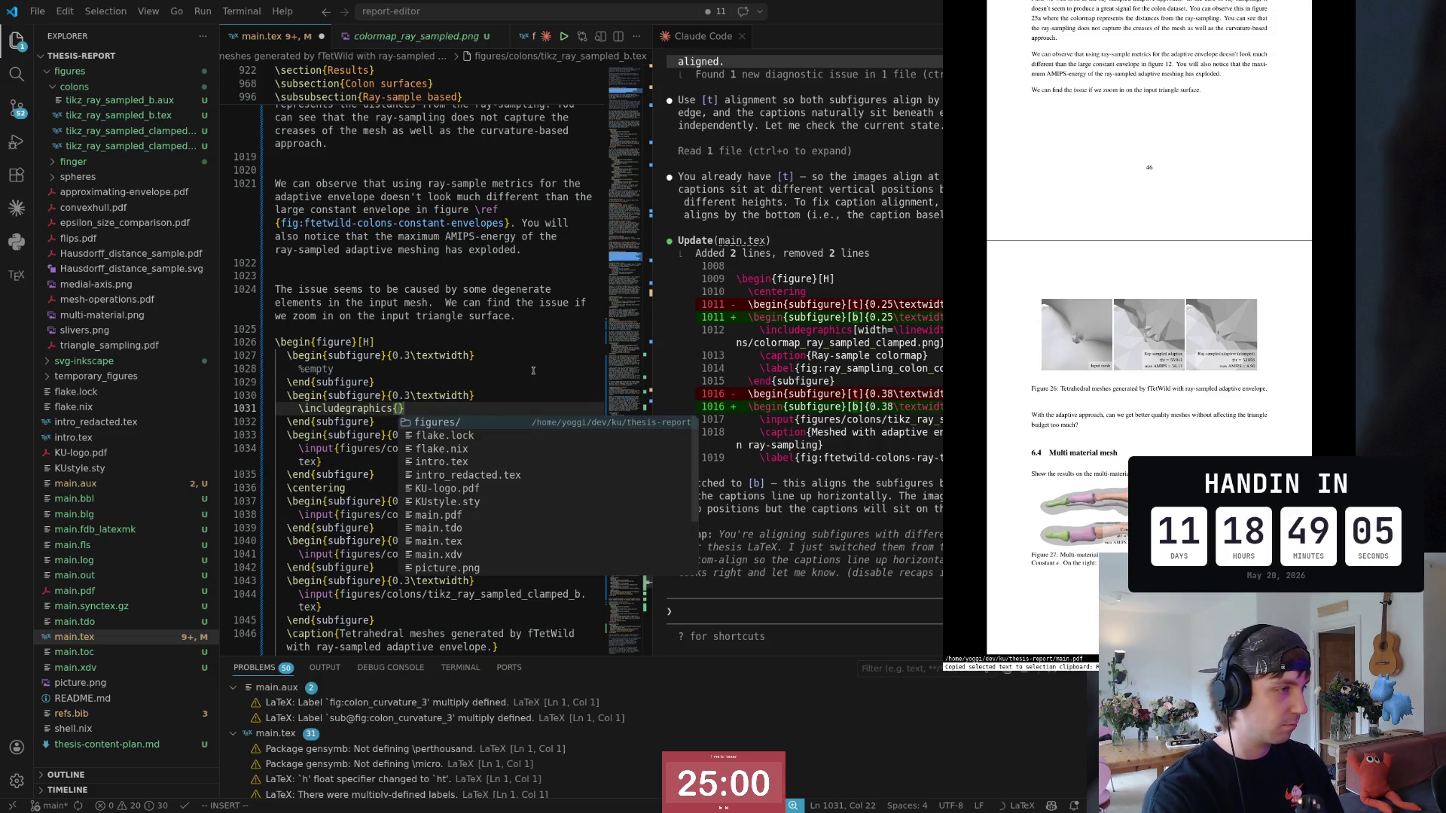
pyautogui.write('figures/col')
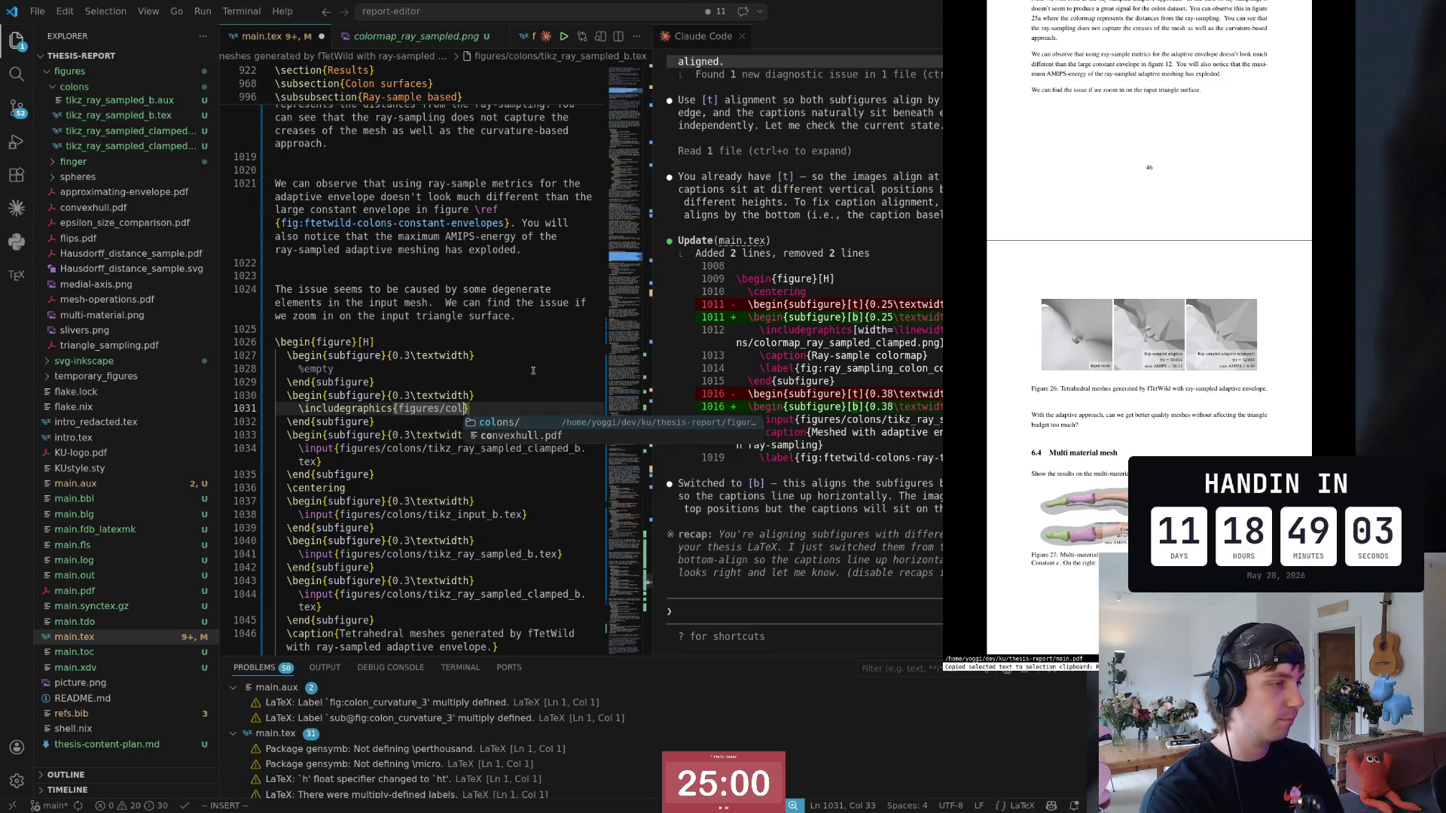
pyautogui.write('ons/')
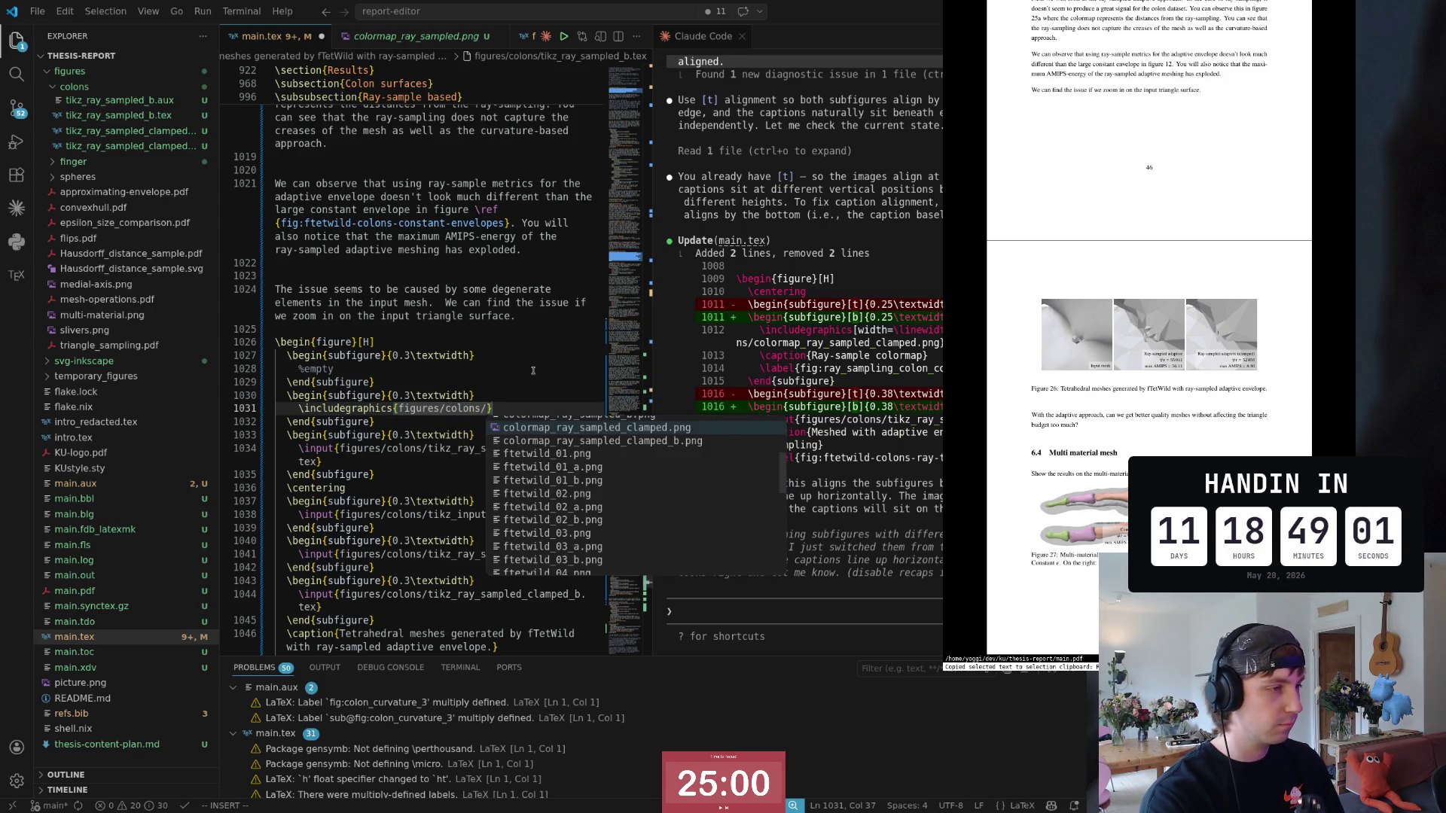
pyautogui.press('Down')
pyautogui.press('Up')
pyautogui.press('Up')
pyautogui.press('Up')
pyautogui.press('Down')
pyautogui.press('Down')
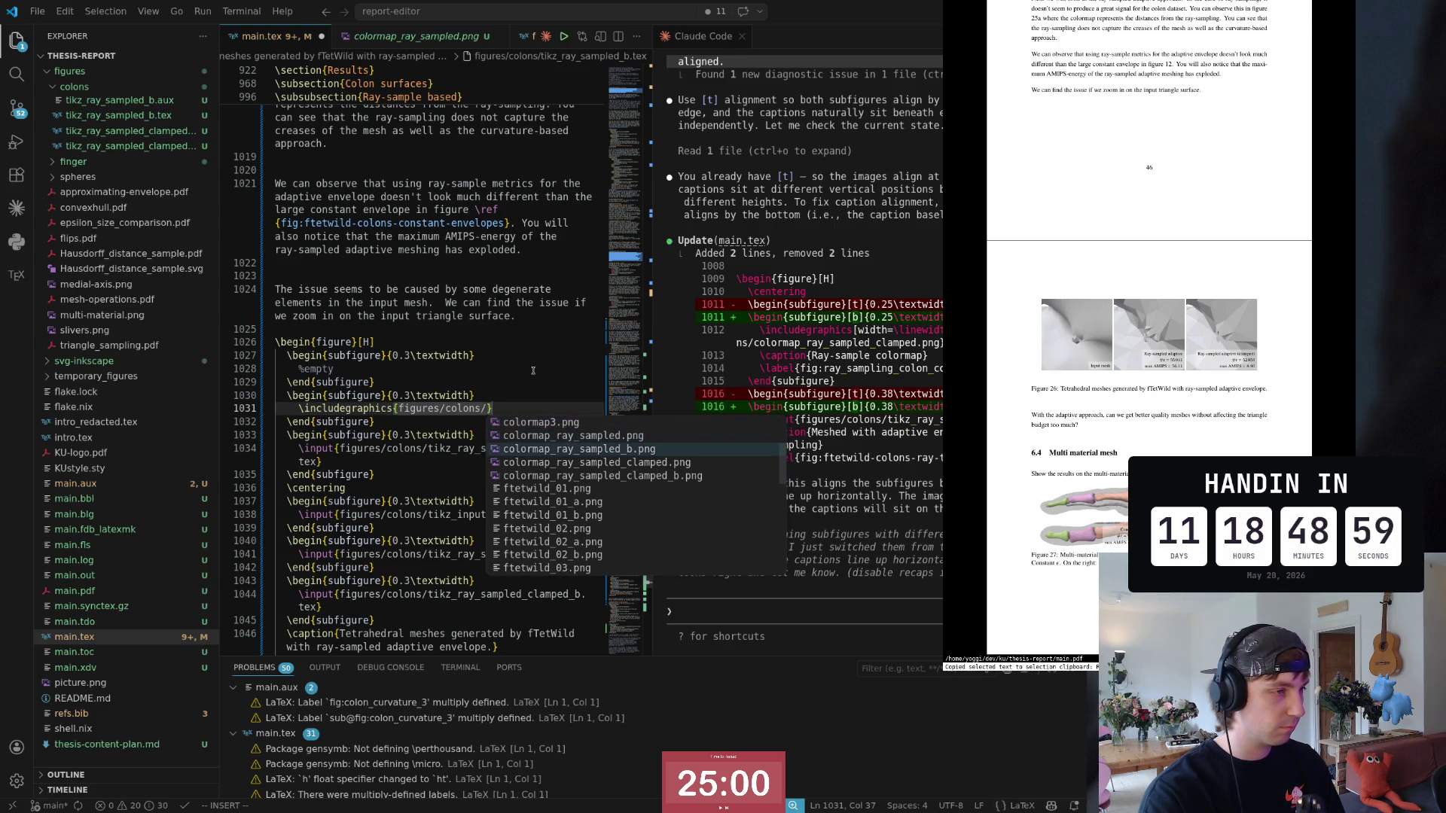
pyautogui.press('Return')
pyautogui.press('Escape')
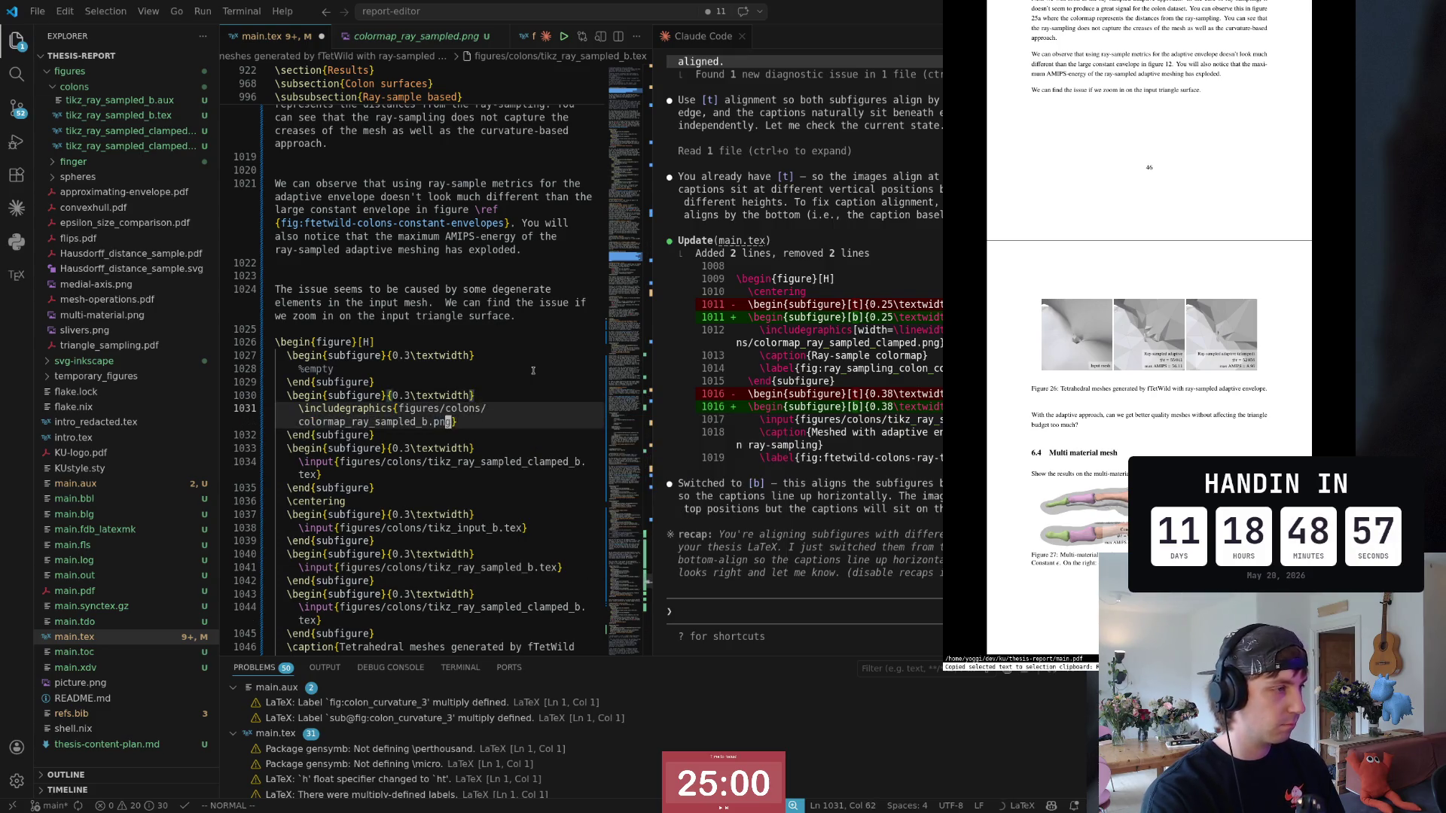
# Step: Make the third subfigure include colormap_ray_sampled_clamped_b.png instead of its old \input
pyautogui.press('j')
pyautogui.press('j')
pyautogui.press('p')
pyautogui.press('j')
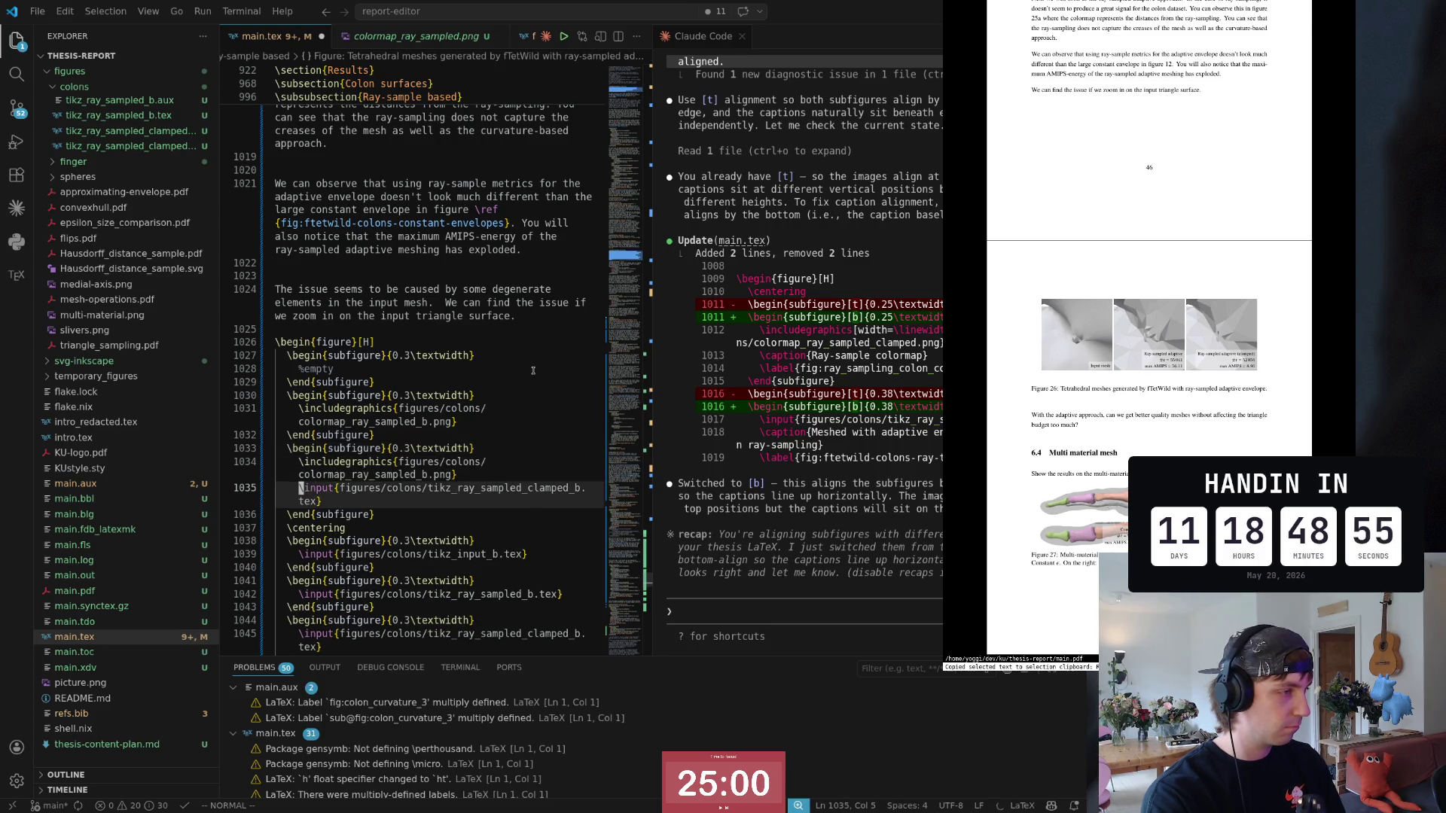
pyautogui.press('d')
pyautogui.press('d')
pyautogui.press('k')
pyautogui.press('F')
pyautogui.press('b')
pyautogui.press('s')
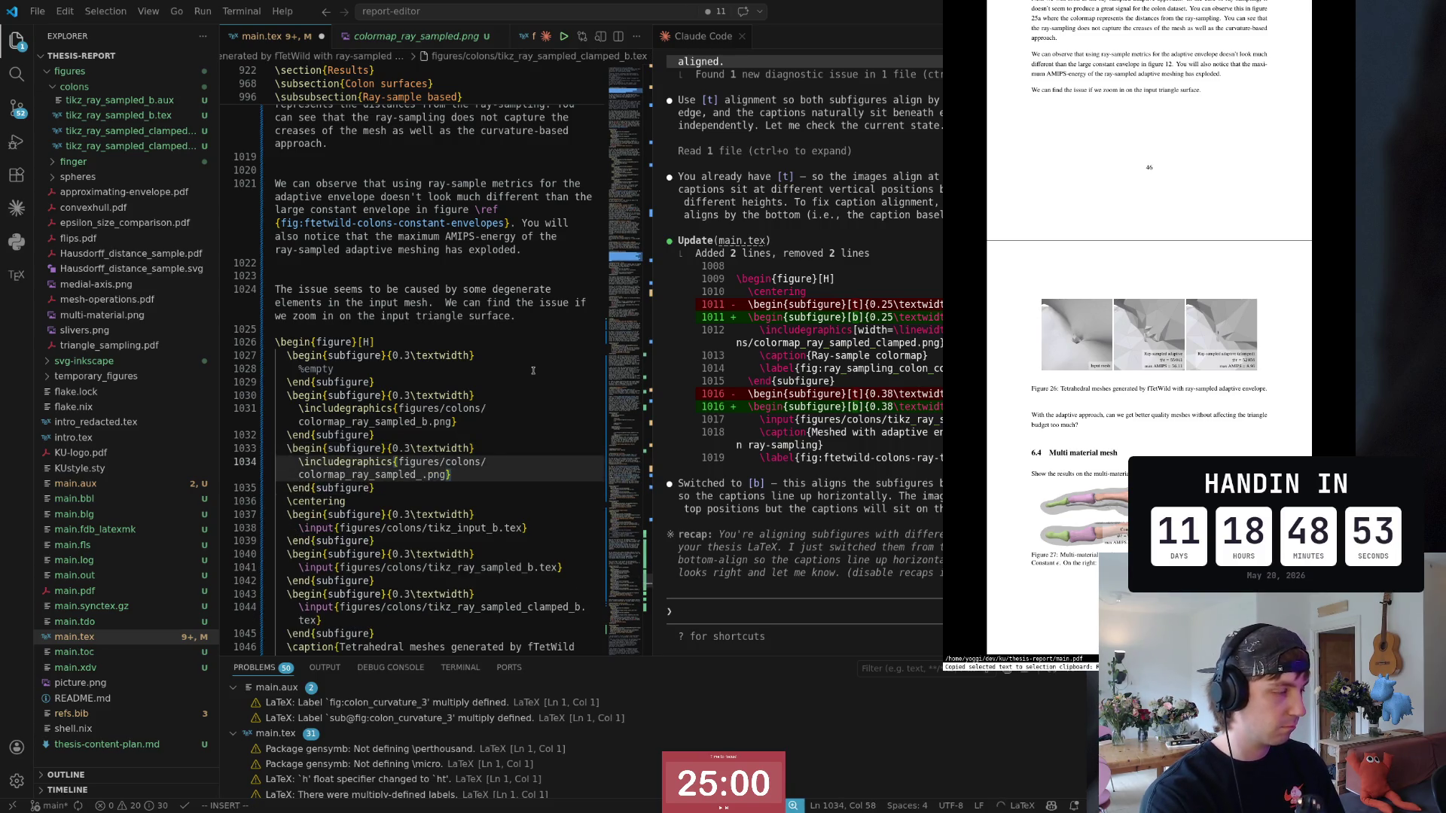
pyautogui.write('cla')
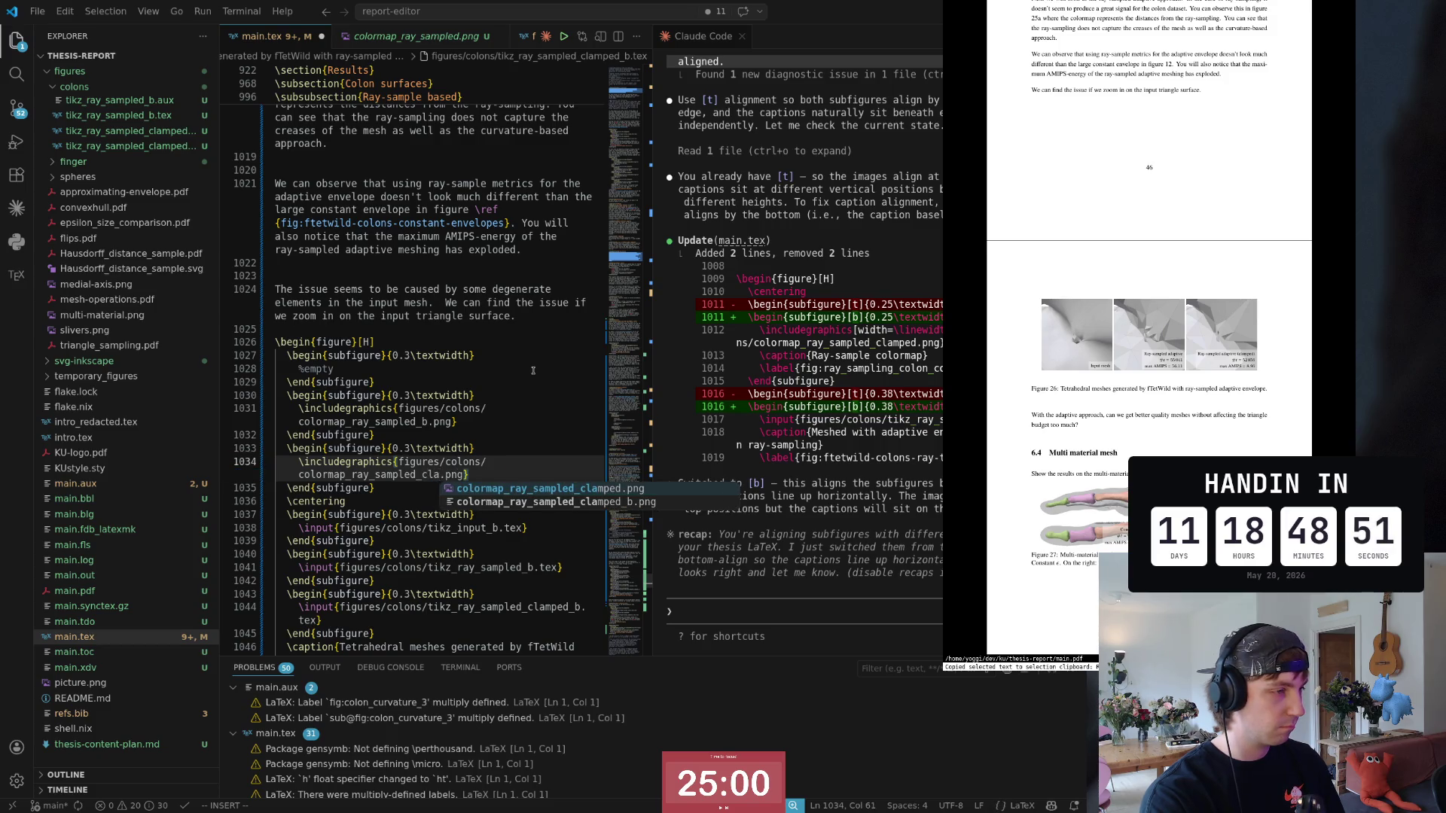
pyautogui.press('Down')
pyautogui.press('Tab')
pyautogui.press('Escape')
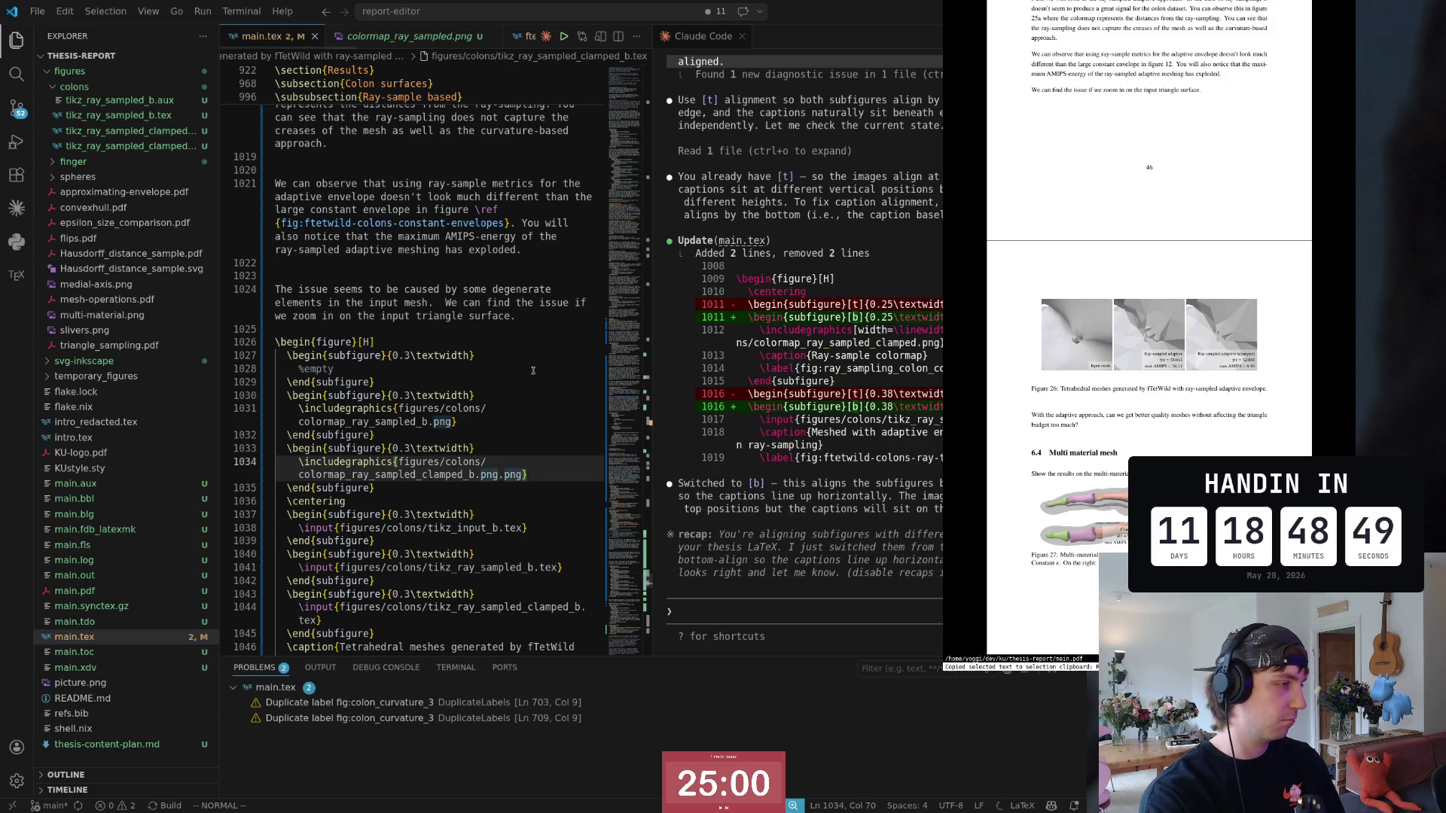
# Step: Remove the doubled .png extension and save main.tex to rebuild the thesis
pyautogui.press('j')
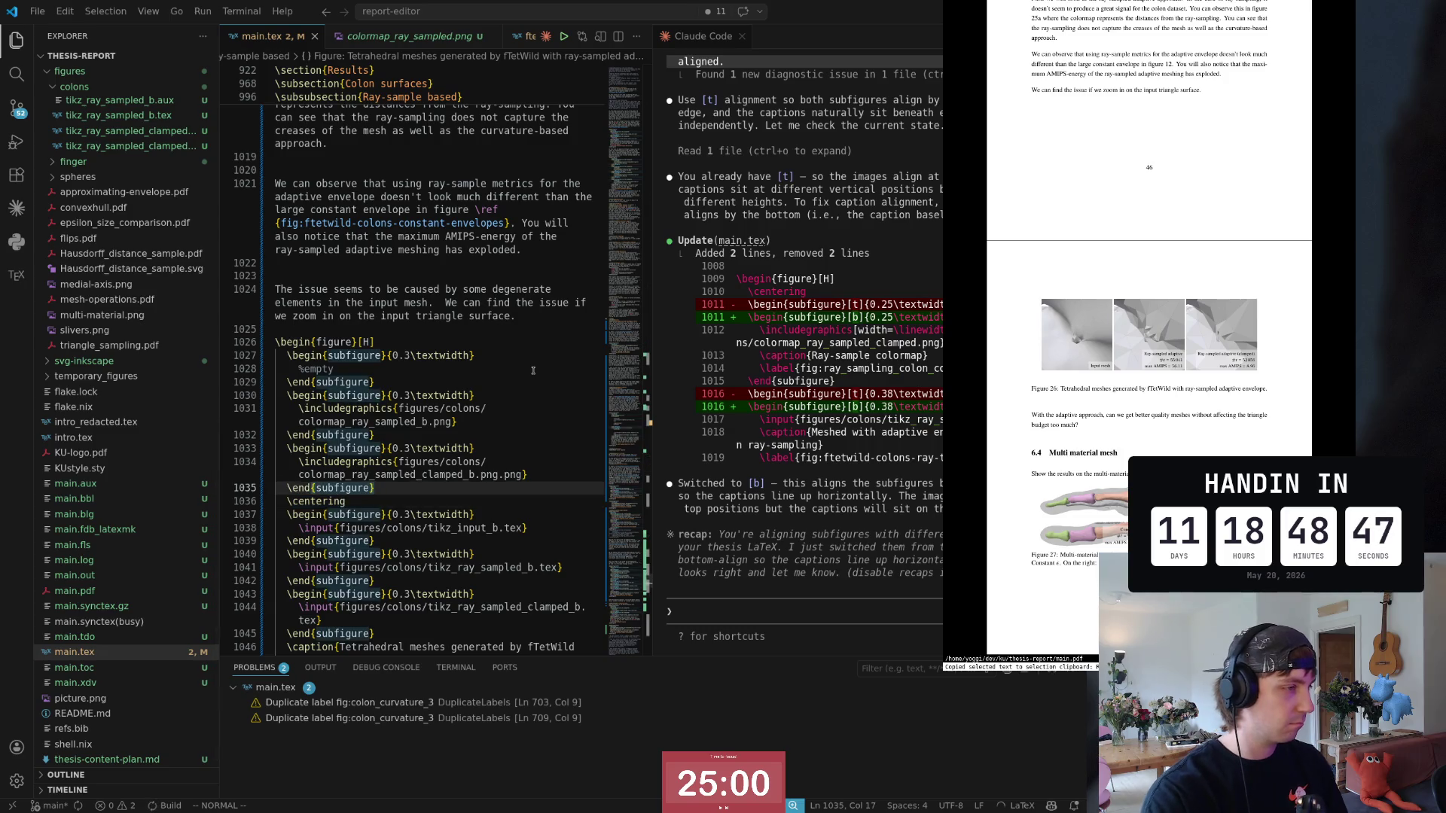
pyautogui.press('k')
pyautogui.press('l')
pyautogui.press('x')
pyautogui.press('x')
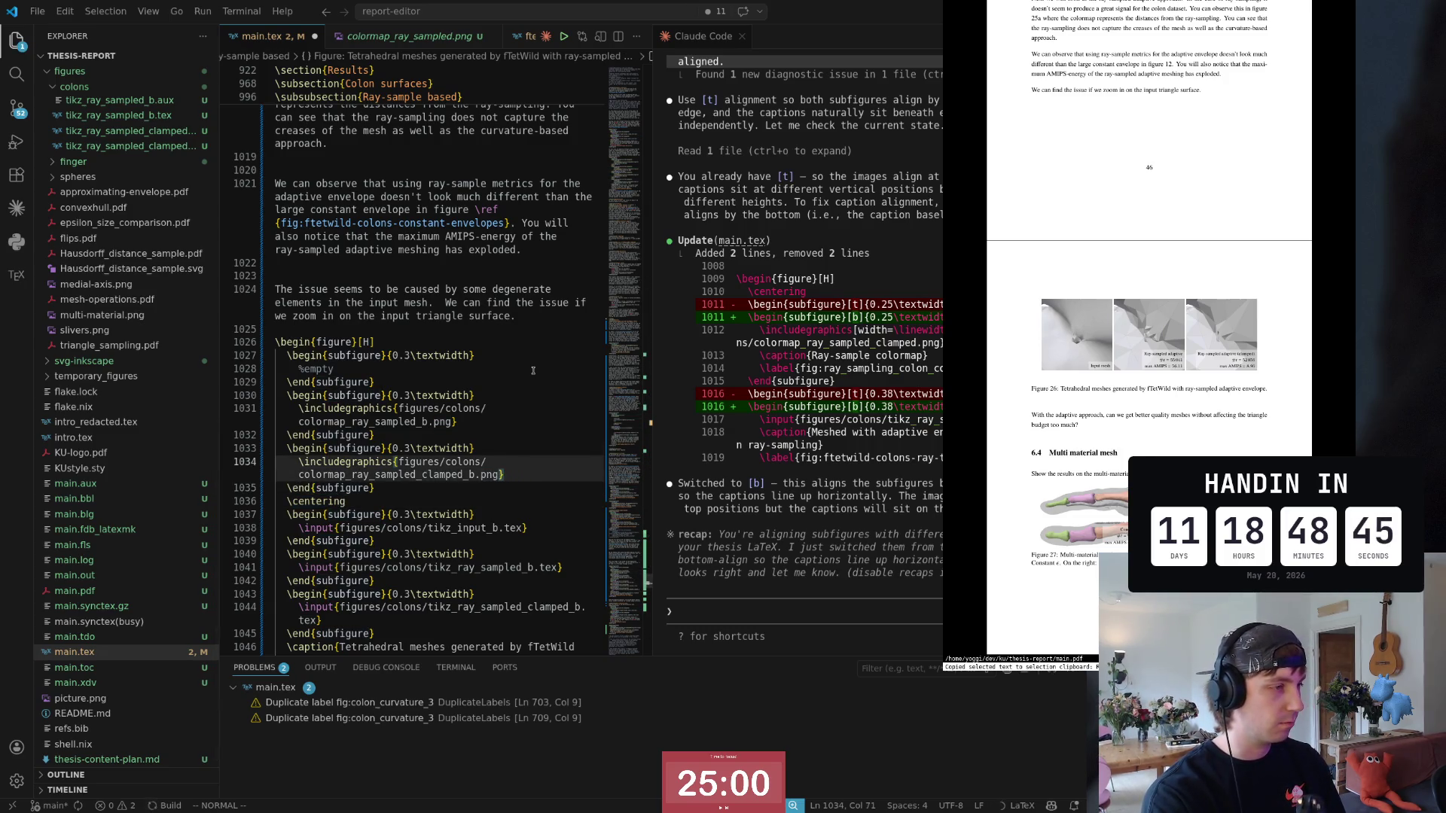
pyautogui.hotkey('ctrl', 's')
pyautogui.press('k')
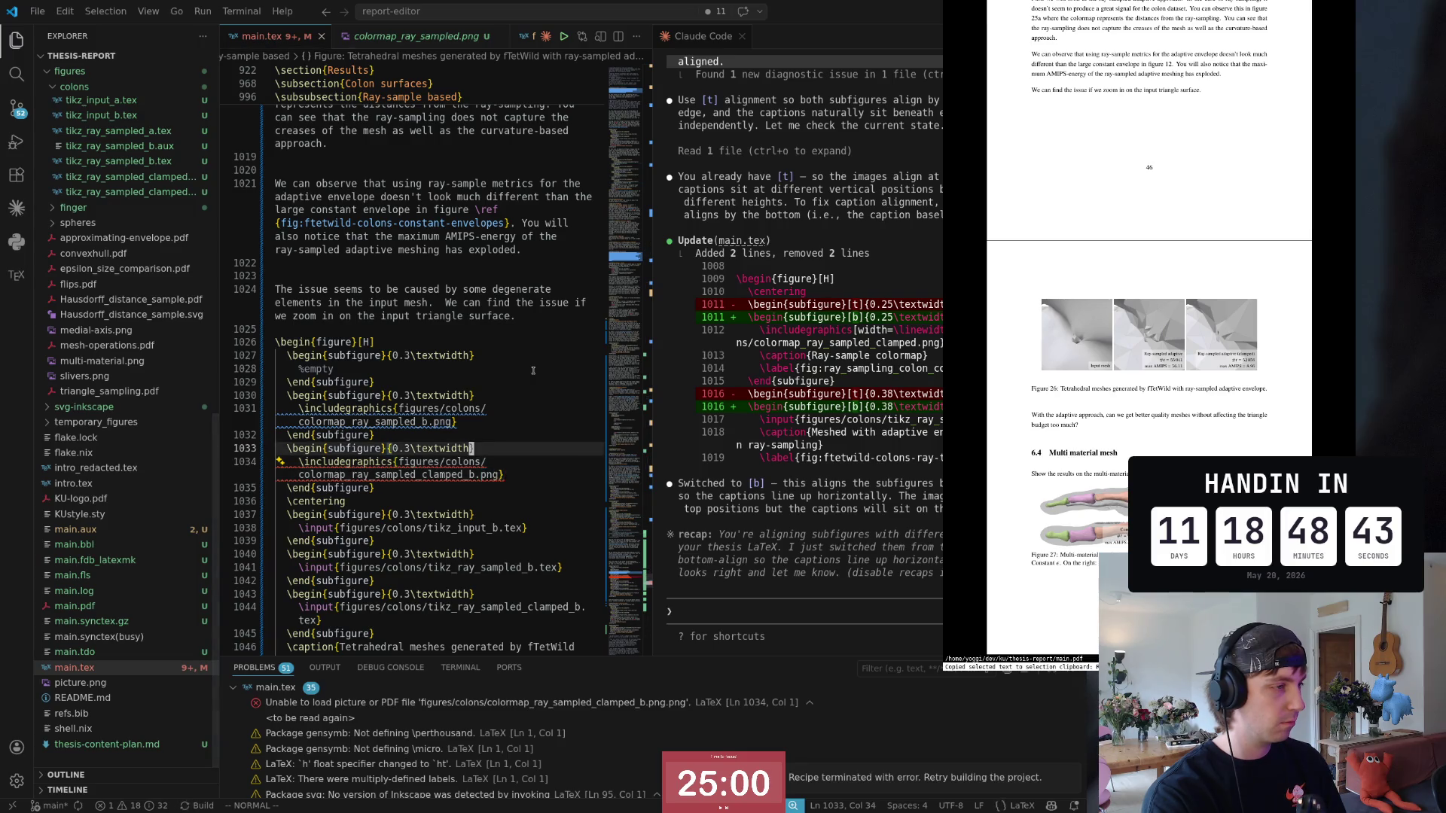
pyautogui.press('j')
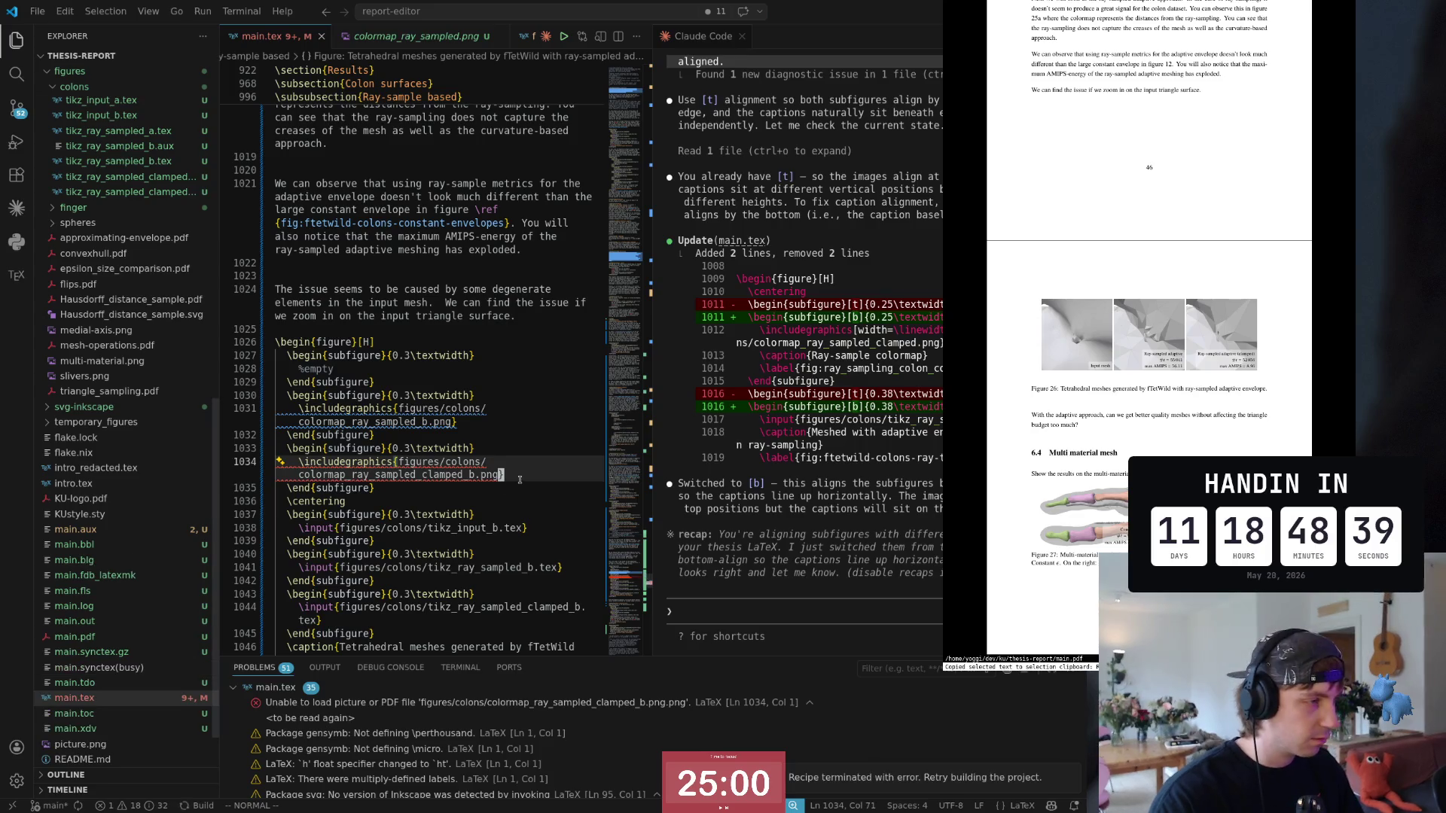
# Step: Drag the editor/Claude Code divider right and place the caret on the %empty subfigure line
pyautogui.click(517, 458)
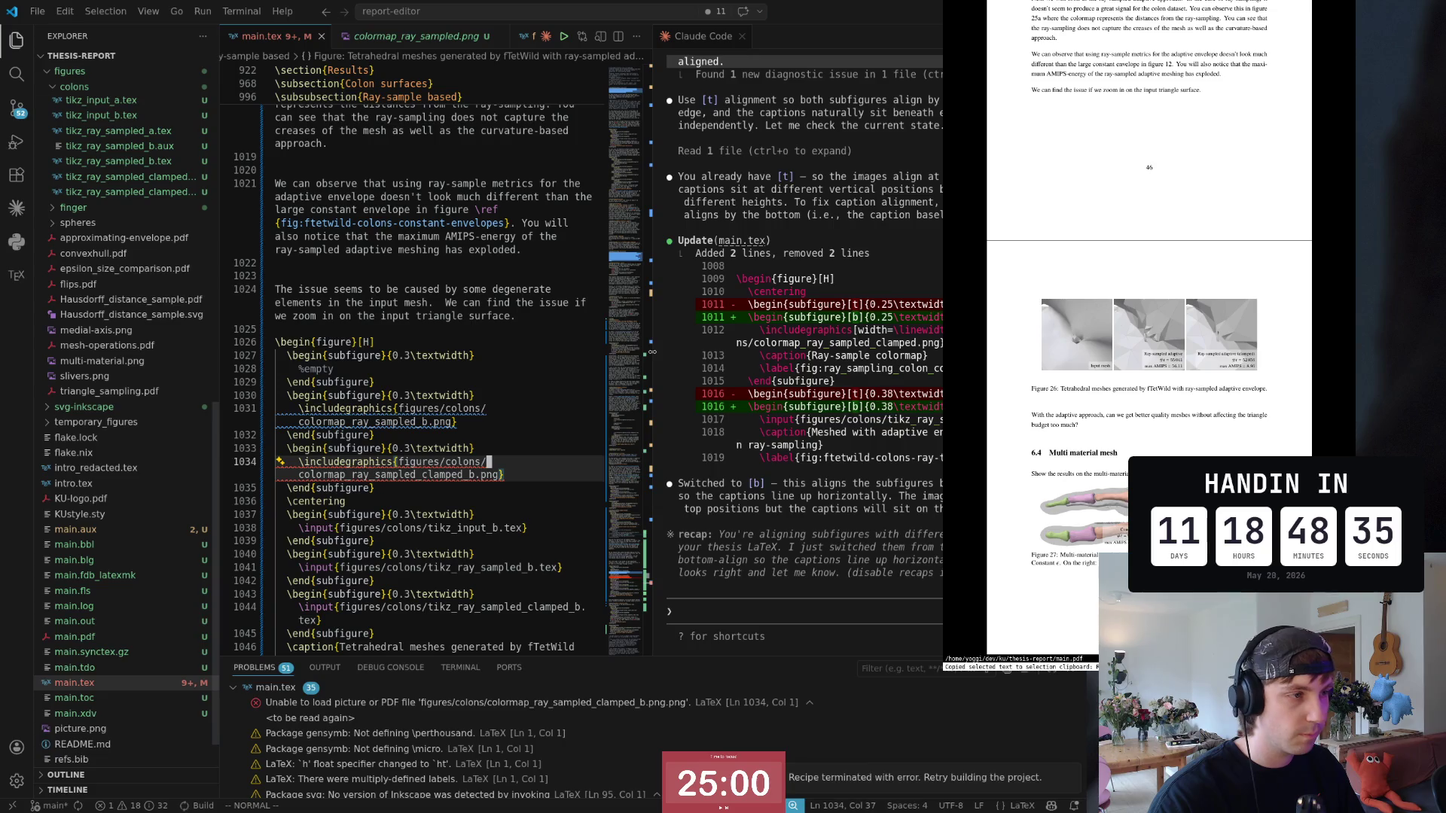
pyautogui.moveTo(659, 347); pyautogui.dragTo(711, 409)
pyautogui.scroll(-3, 526, 445)
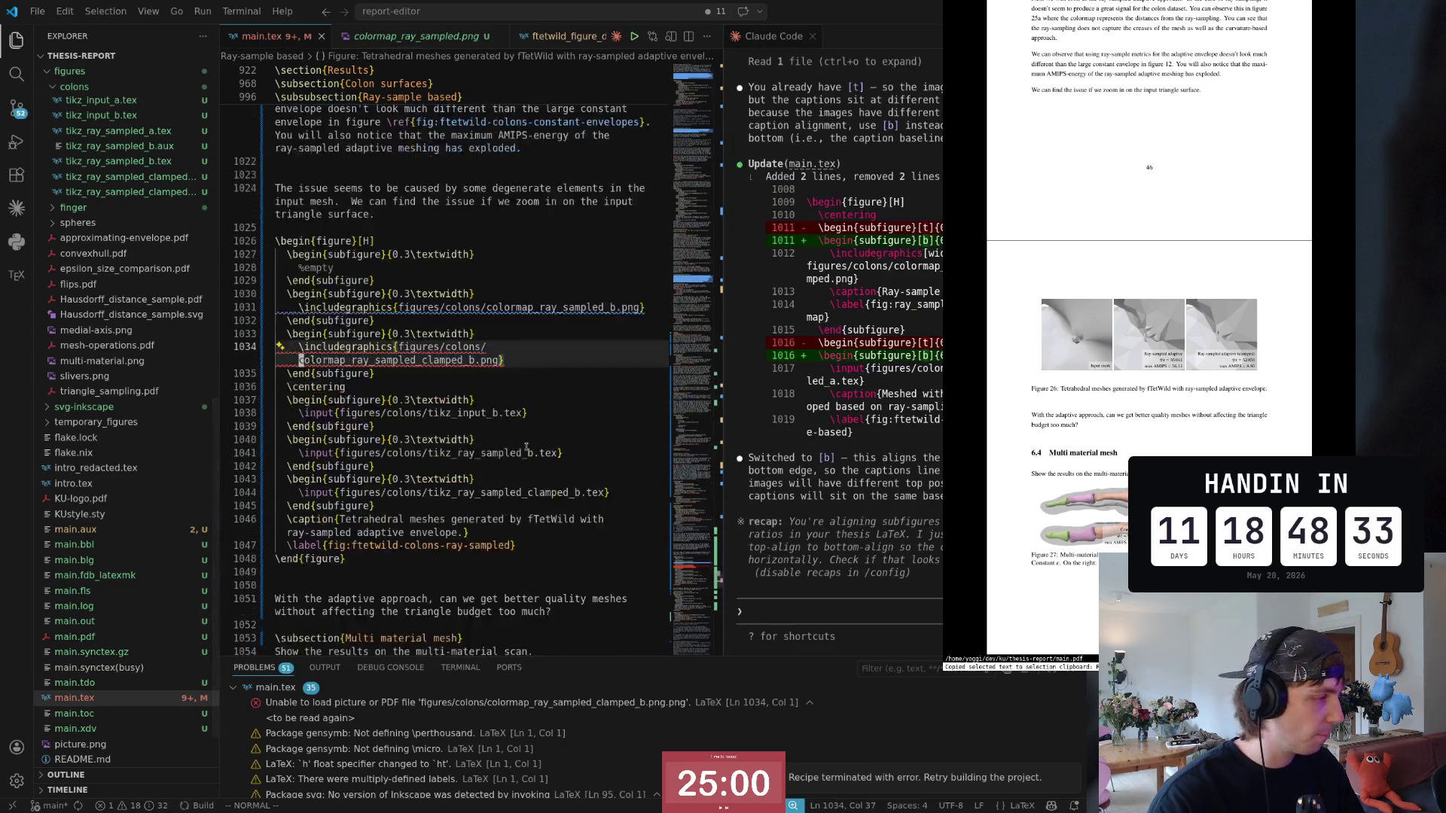
pyautogui.scroll(-2, 525, 446)
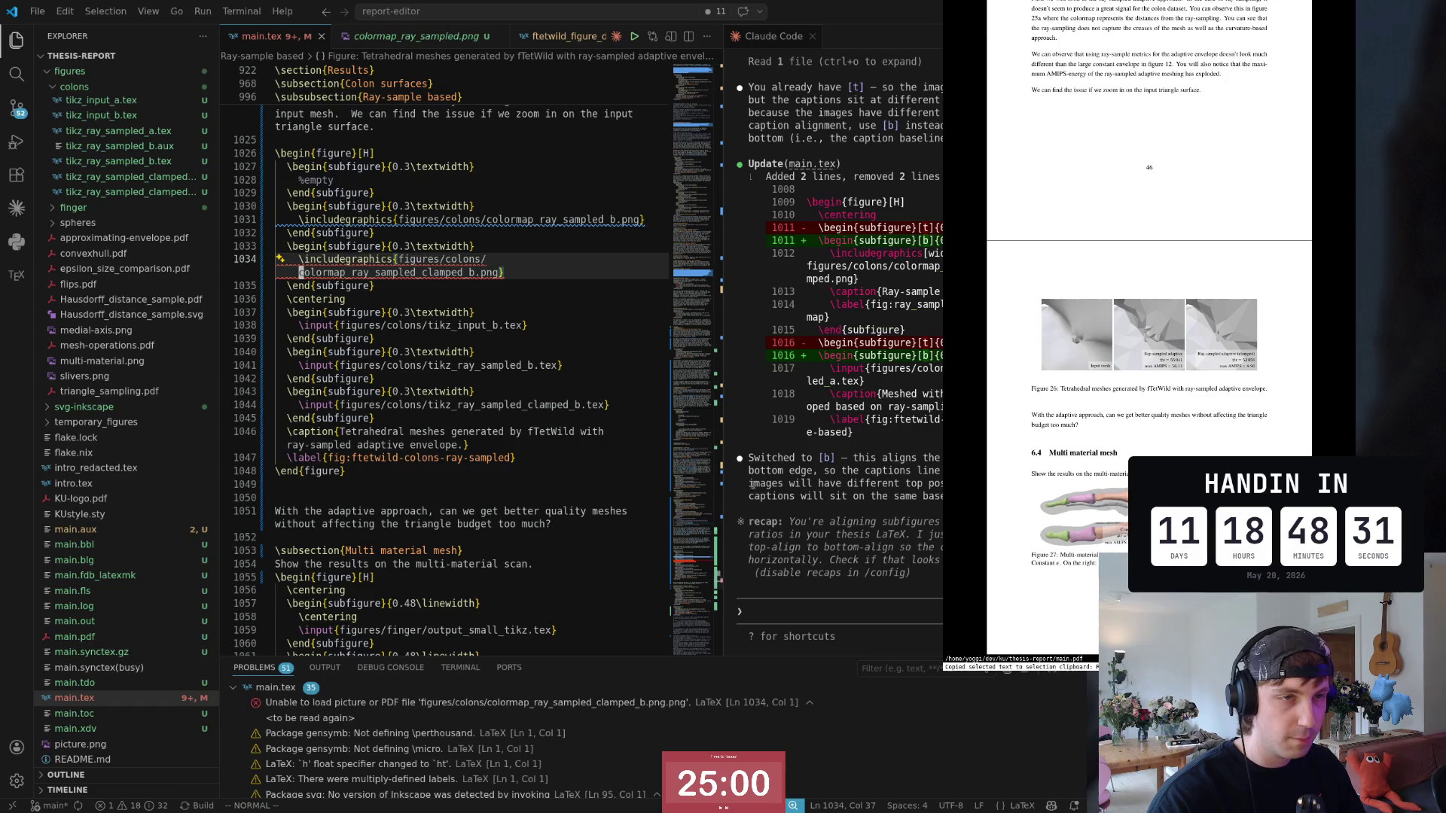
pyautogui.click(413, 185)
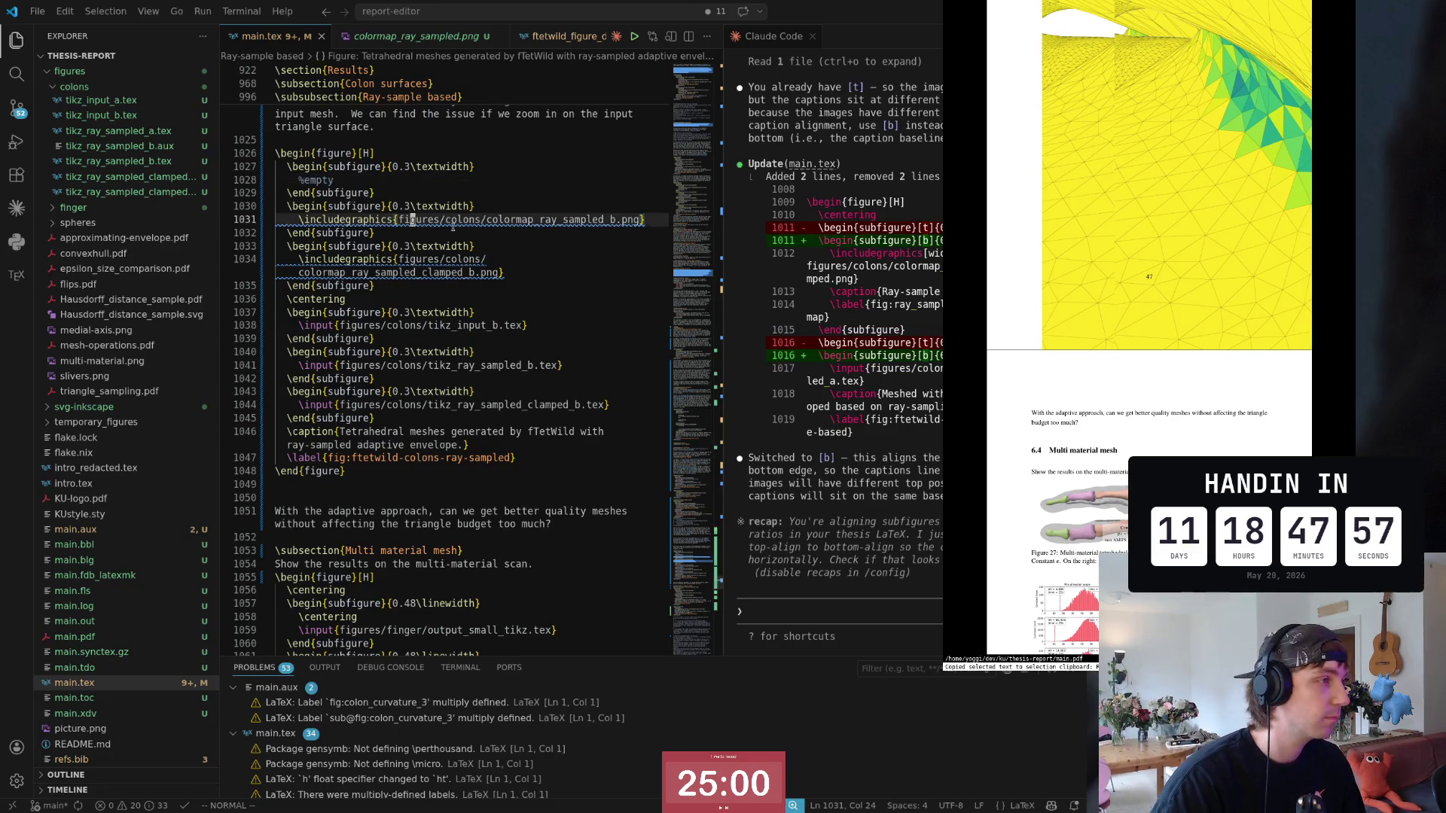
# Step: Add [width=\linewidth] to both colormap \includegraphics lines and save main.tex
pyautogui.click(410, 220)
pyautogui.write('hics[wid')
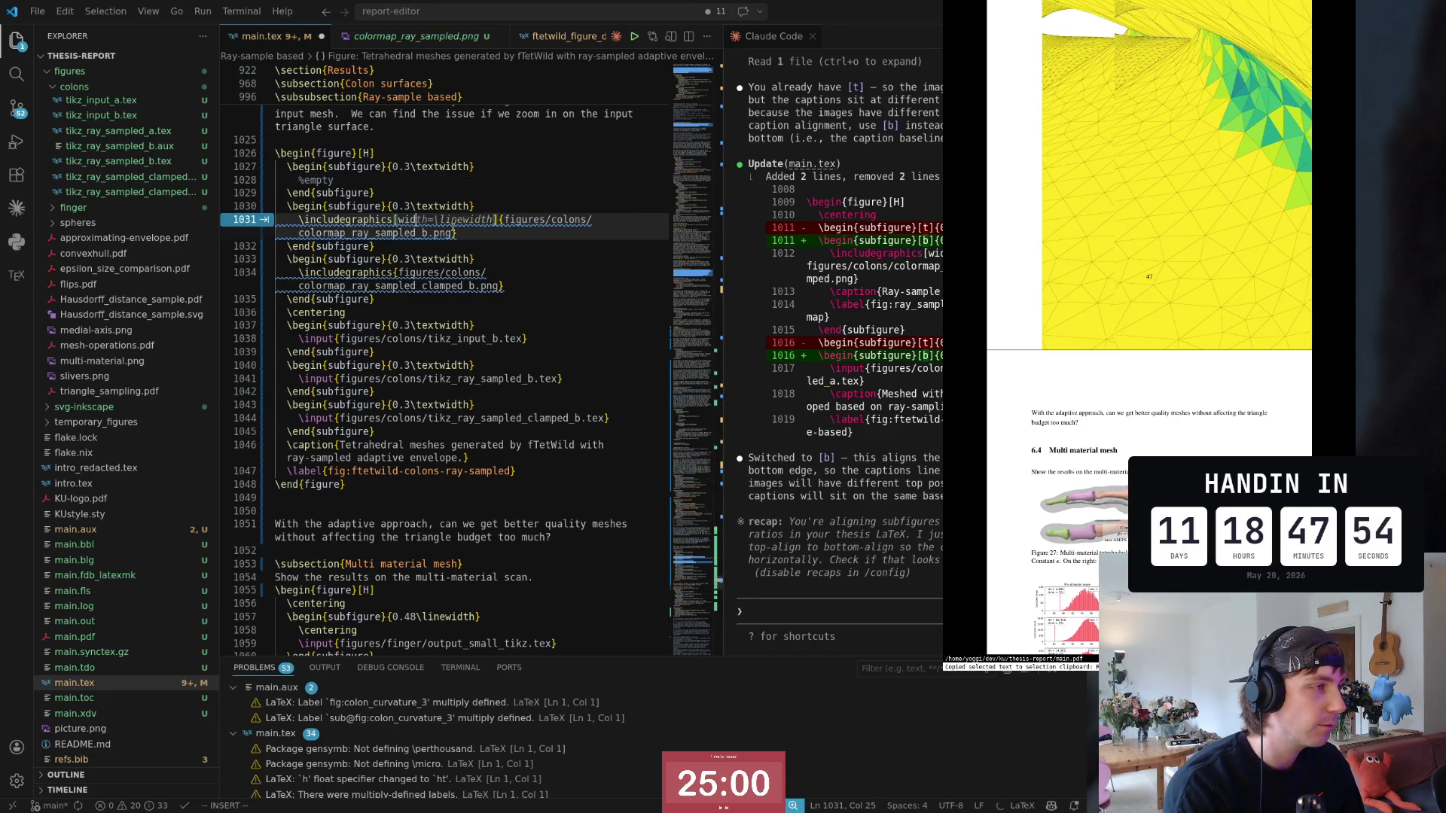
pyautogui.press('Return')
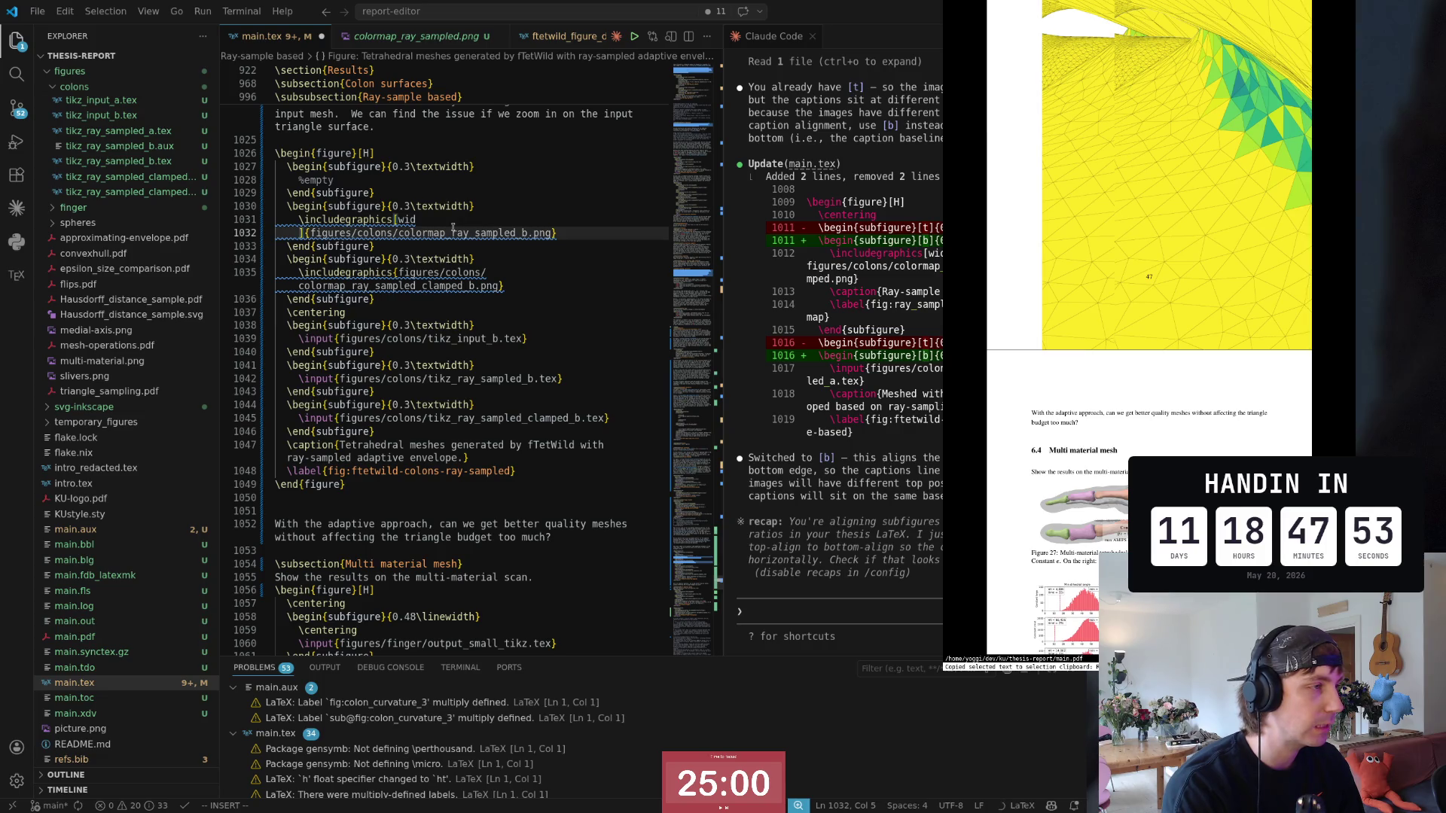
pyautogui.press('BackSpace')
pyautogui.press('BackSpace')
pyautogui.press('BackSpace')
pyautogui.press('Tab')
pyautogui.press('Escape')
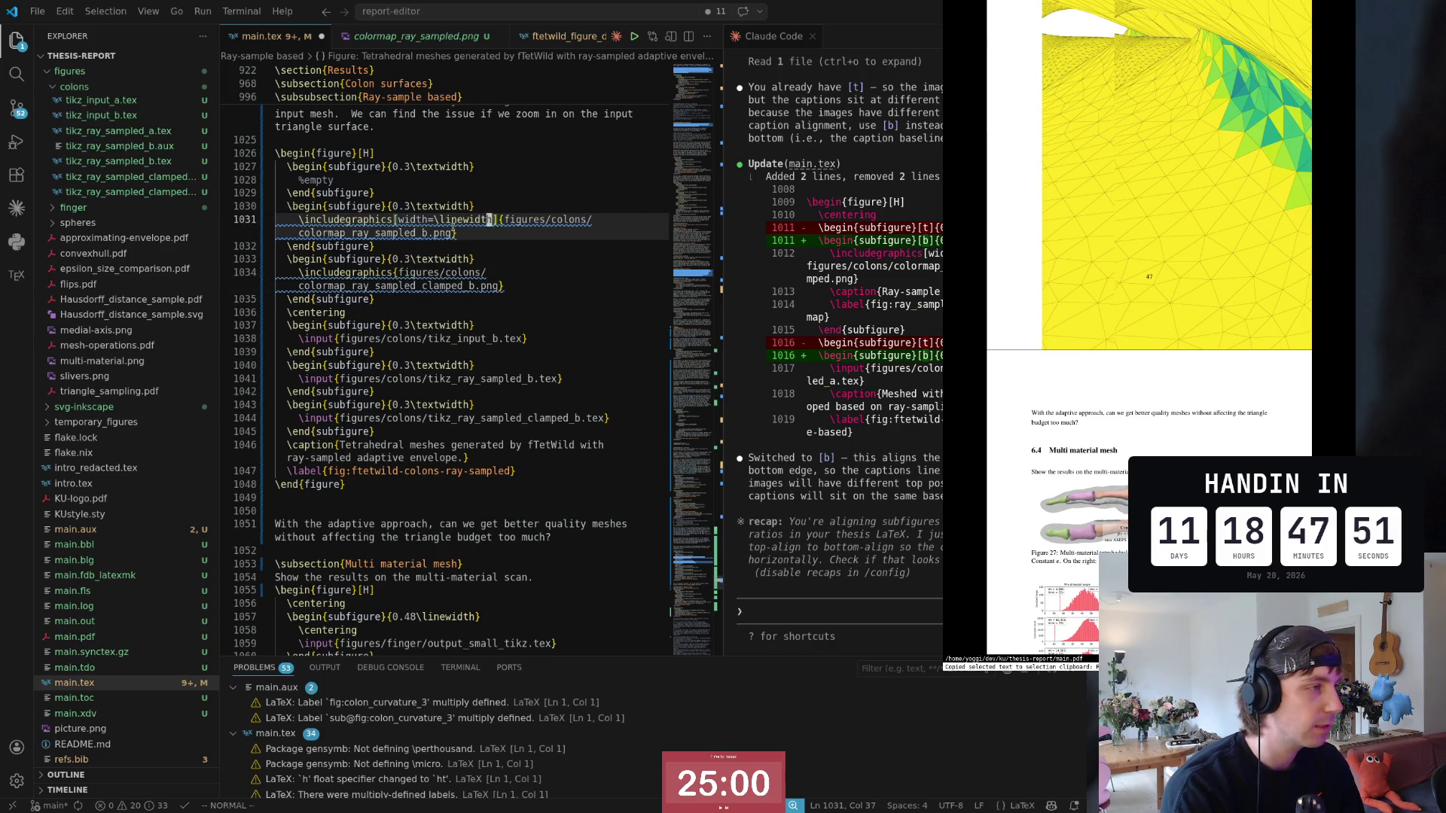
pyautogui.press('j')
pyautogui.press('j')
pyautogui.write('j')
pyautogui.write('i')
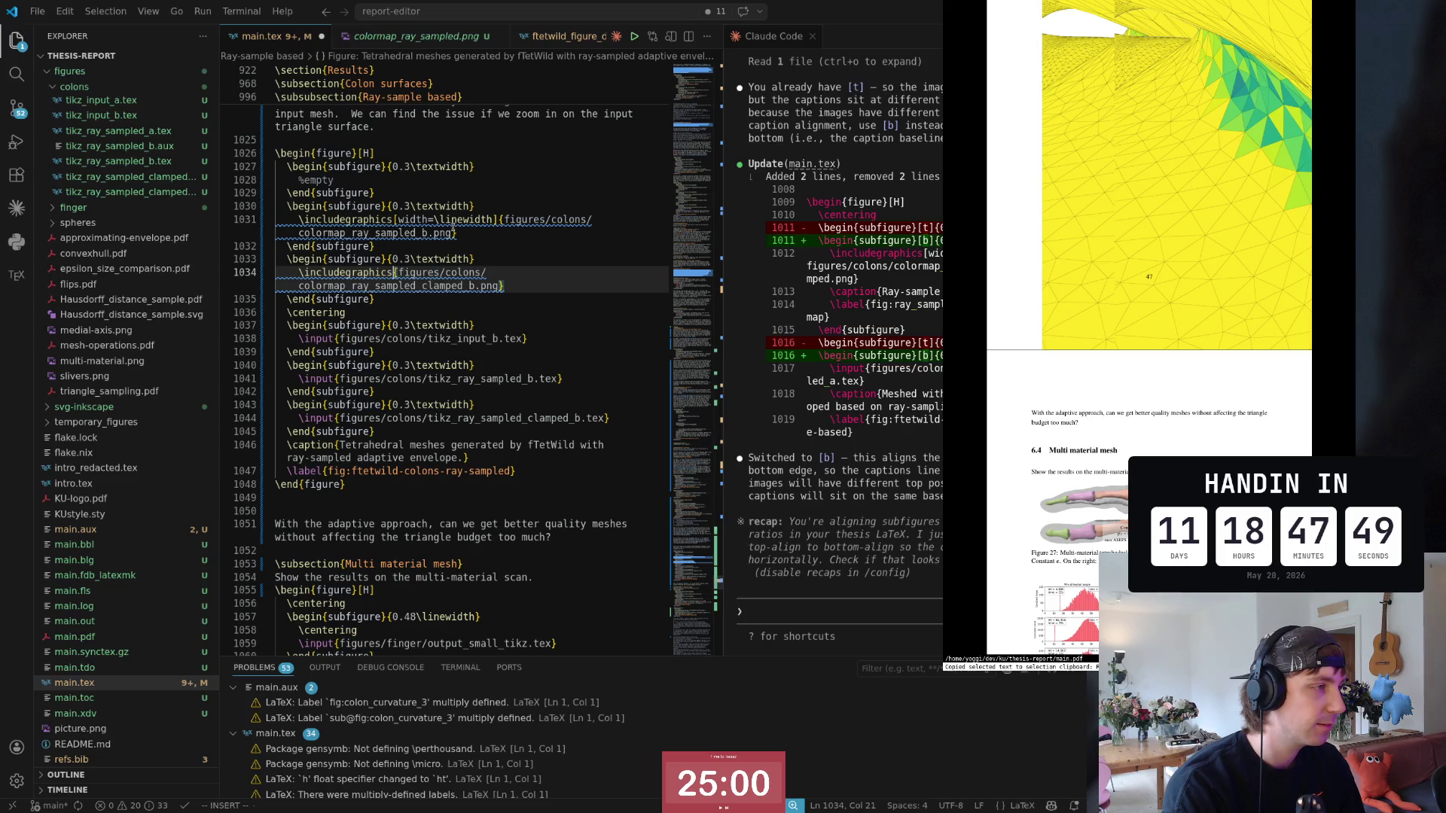
pyautogui.write('[w')
pyautogui.press('Tab')
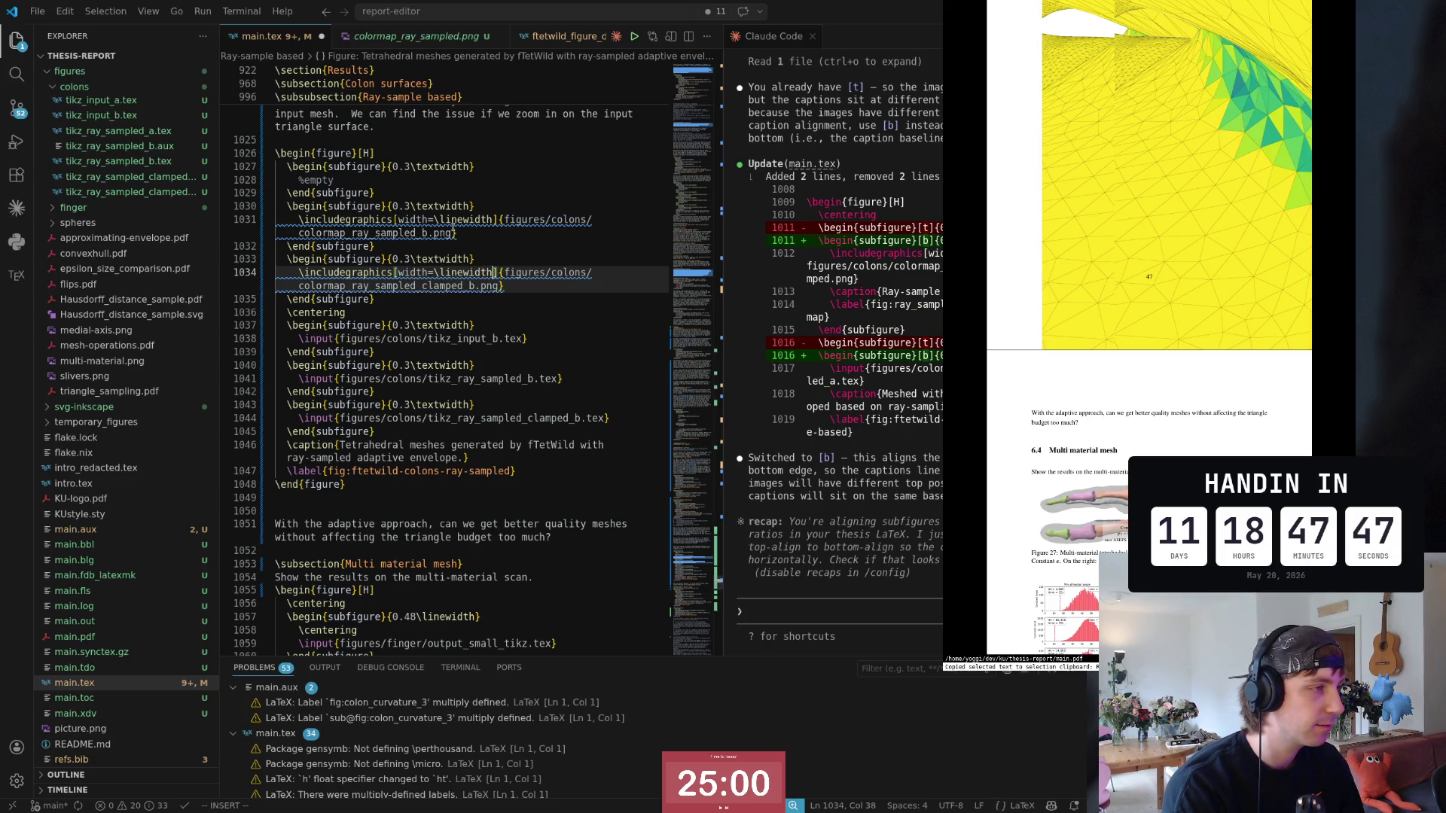
pyautogui.press('Escape')
pyautogui.hotkey('ctrl', 's')
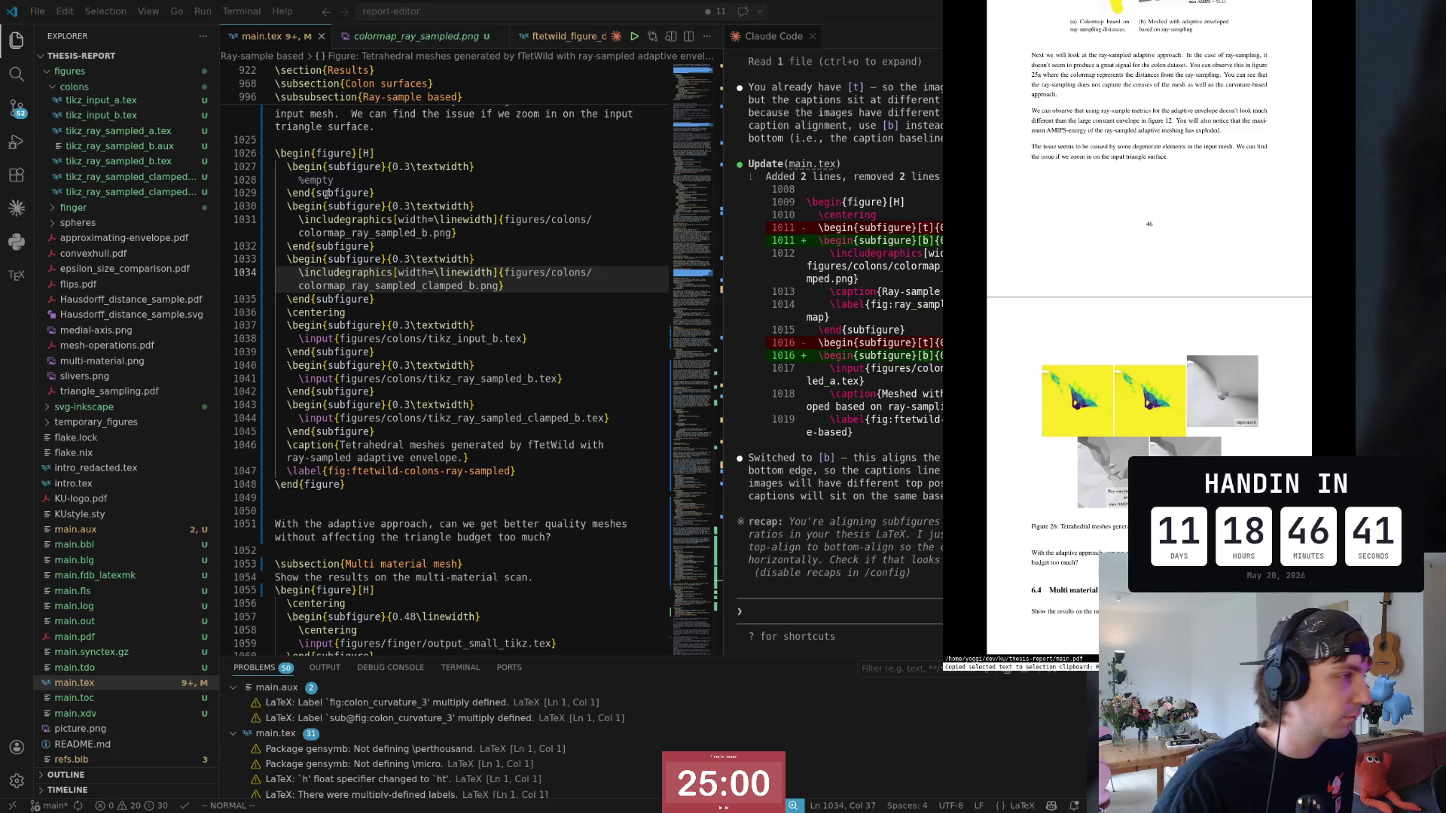
# Step: Line-select the figure block (lines 1026–1048), share it with Claude Code and focus its prompt
pyautogui.click(326, 194)
pyautogui.click(498, 151)
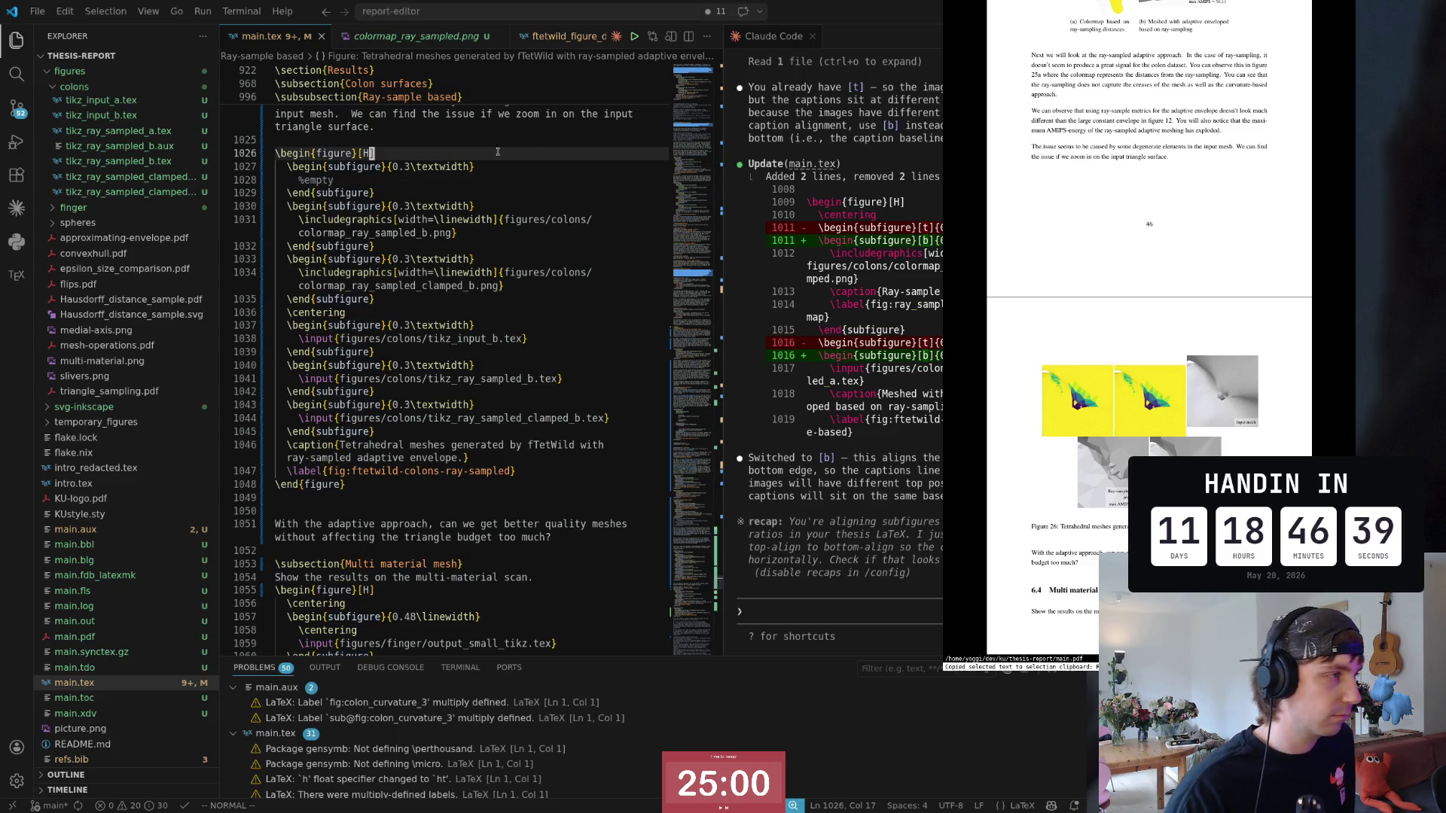
pyautogui.hotkey('shift', 'v')
pyautogui.press('j')
pyautogui.press('j')
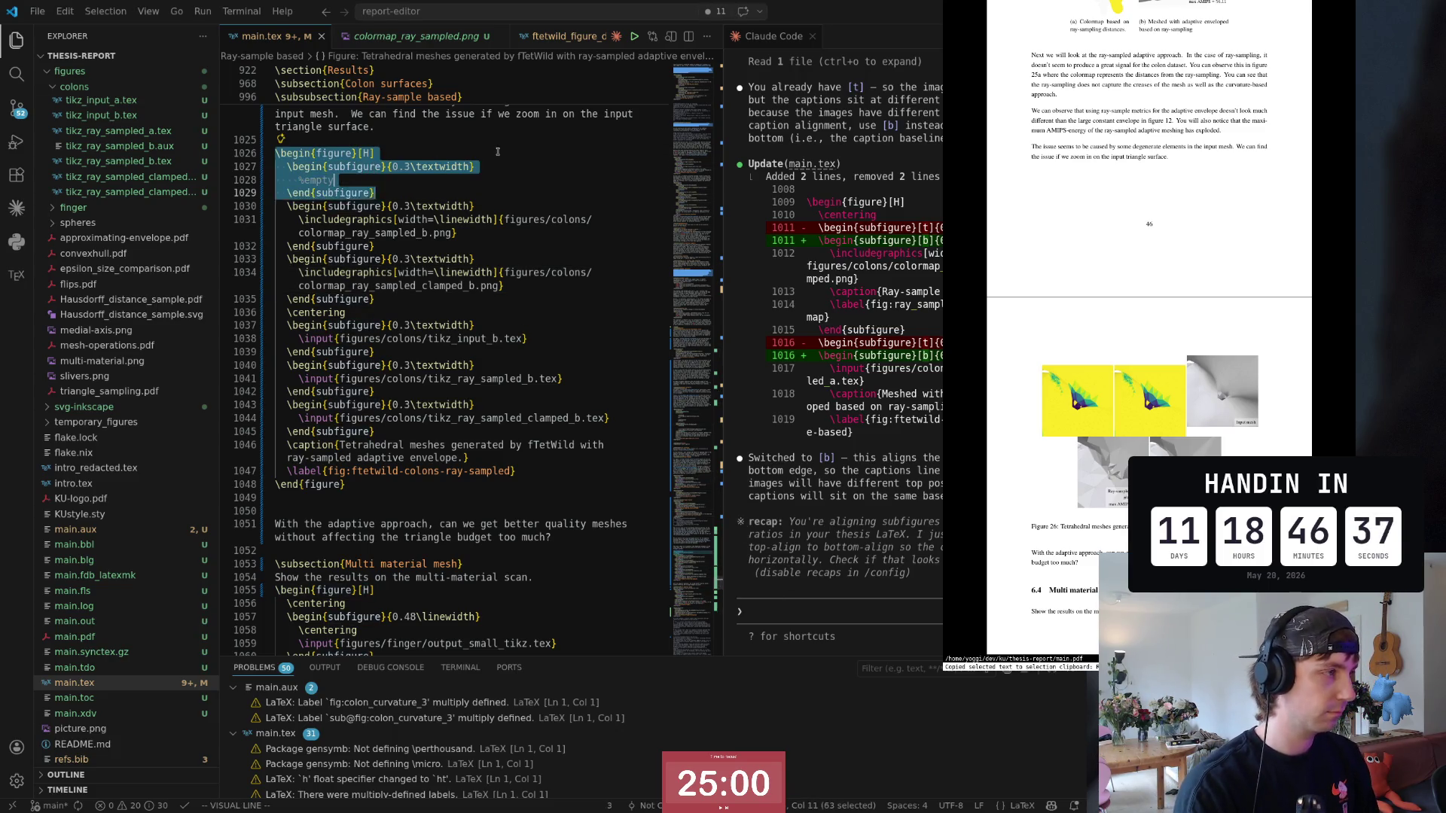
pyautogui.press('j')
pyautogui.press('j')
pyautogui.press('j')
pyautogui.press('j')
pyautogui.press('j')
pyautogui.press('j')
pyautogui.press('y')
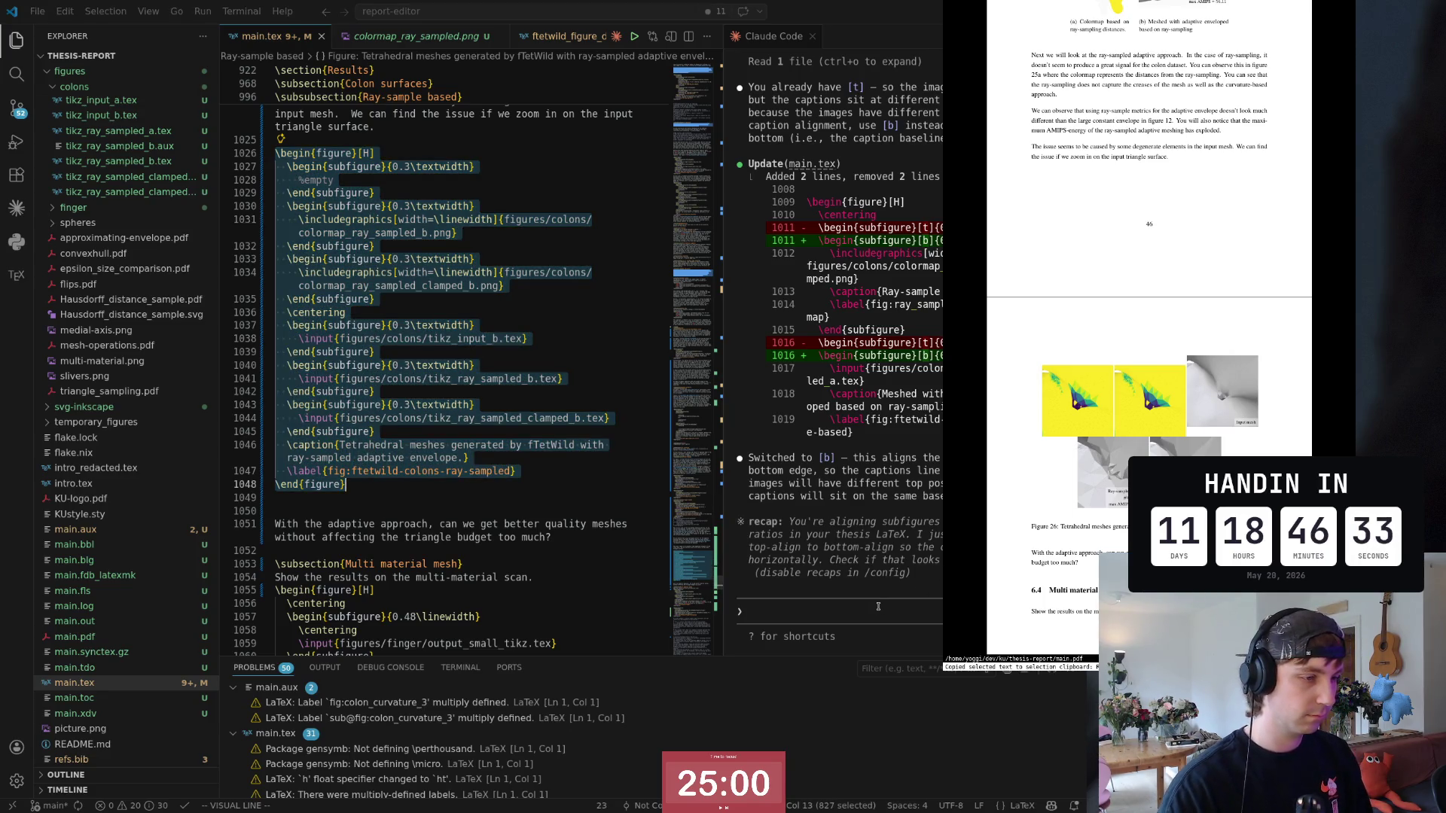
pyautogui.click(872, 610)
pyautogui.write('Thi')
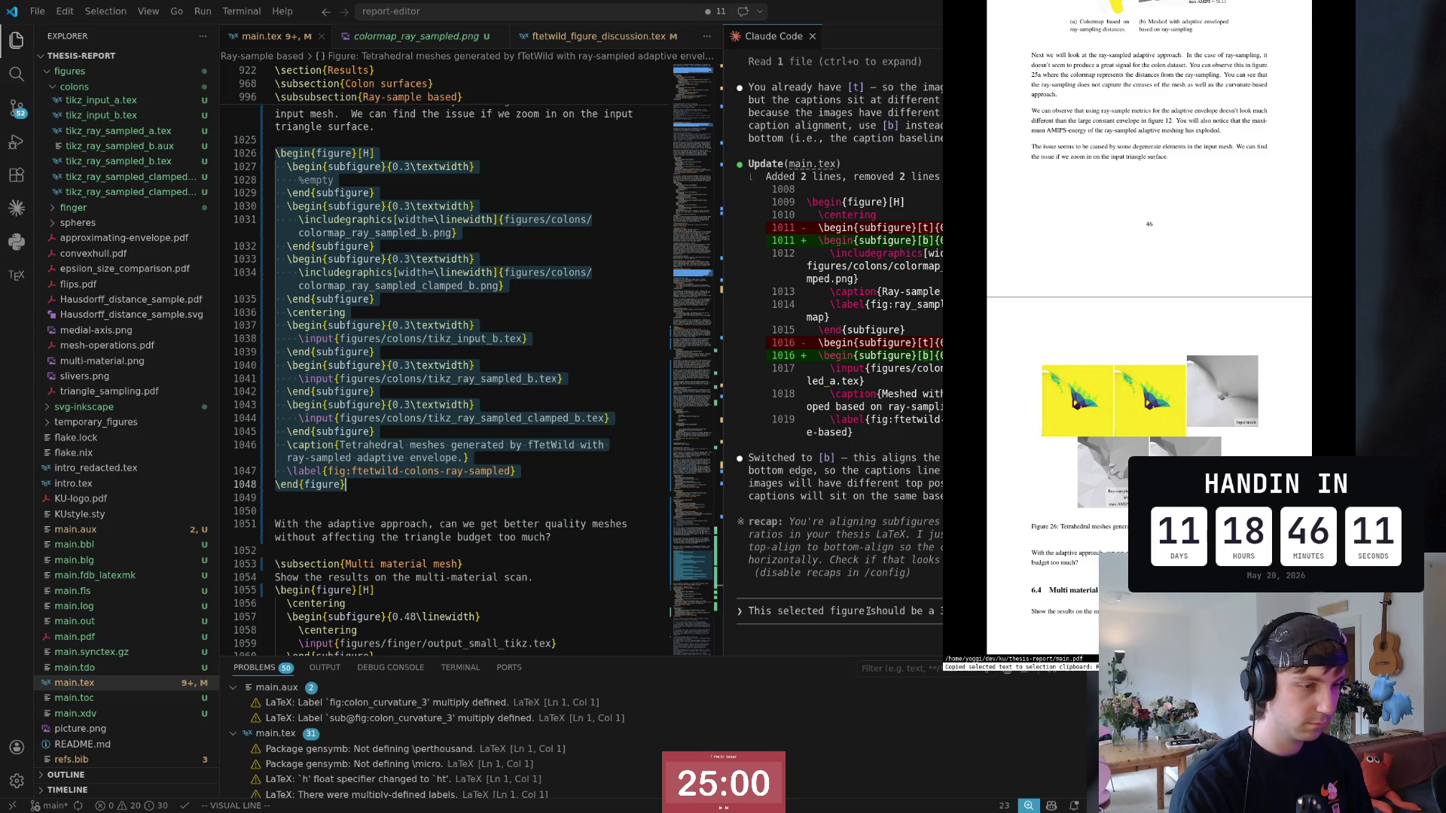
pyautogui.write('Although the first block')
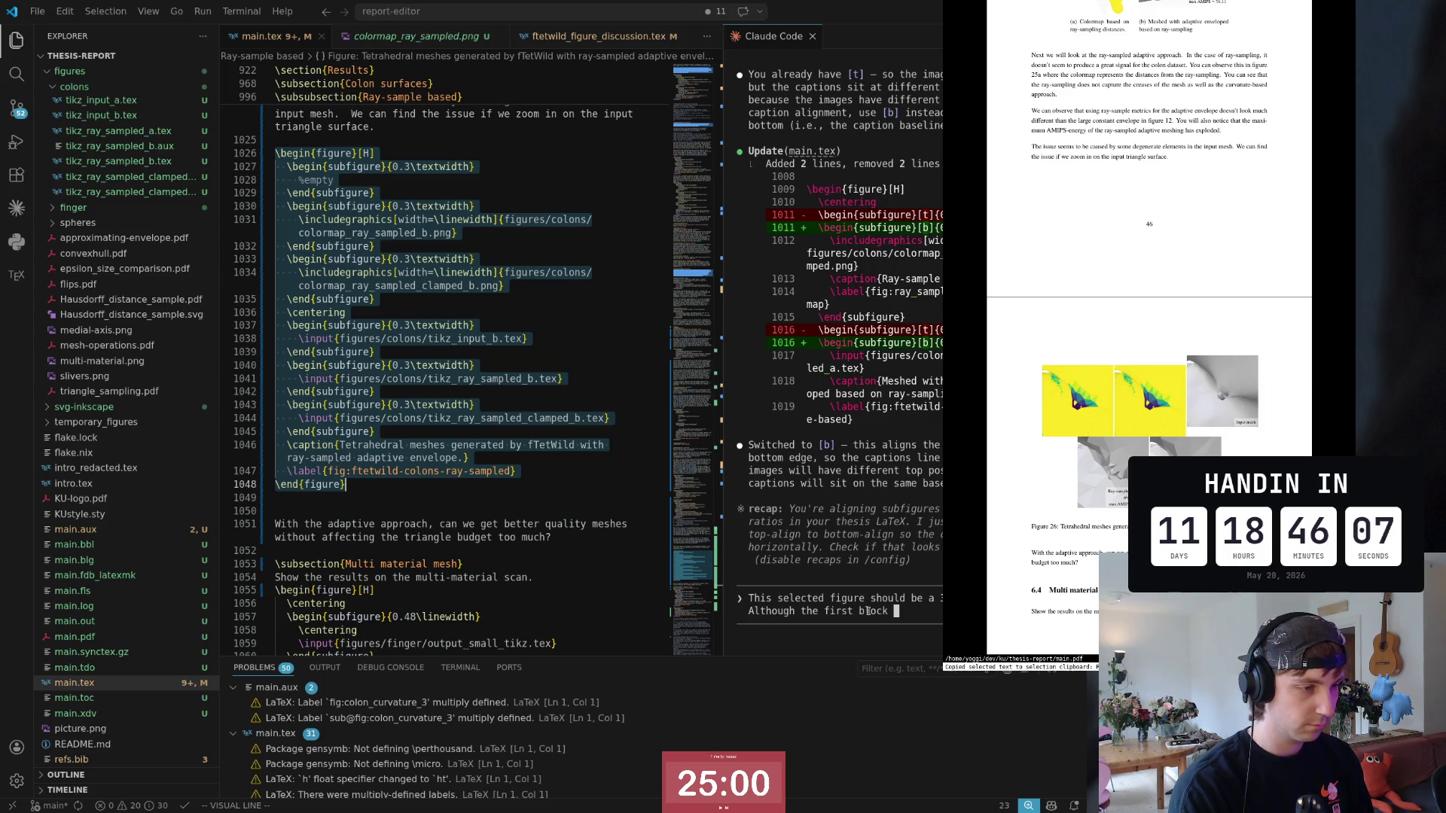
# Step: Fix the prompt's typo and submit the figure-layout request to Claude Code
pyautogui.press('BackSpace')
pyautogui.press('BackSpace')
pyautogui.press('BackSpace')
pyautogui.write('sqau')
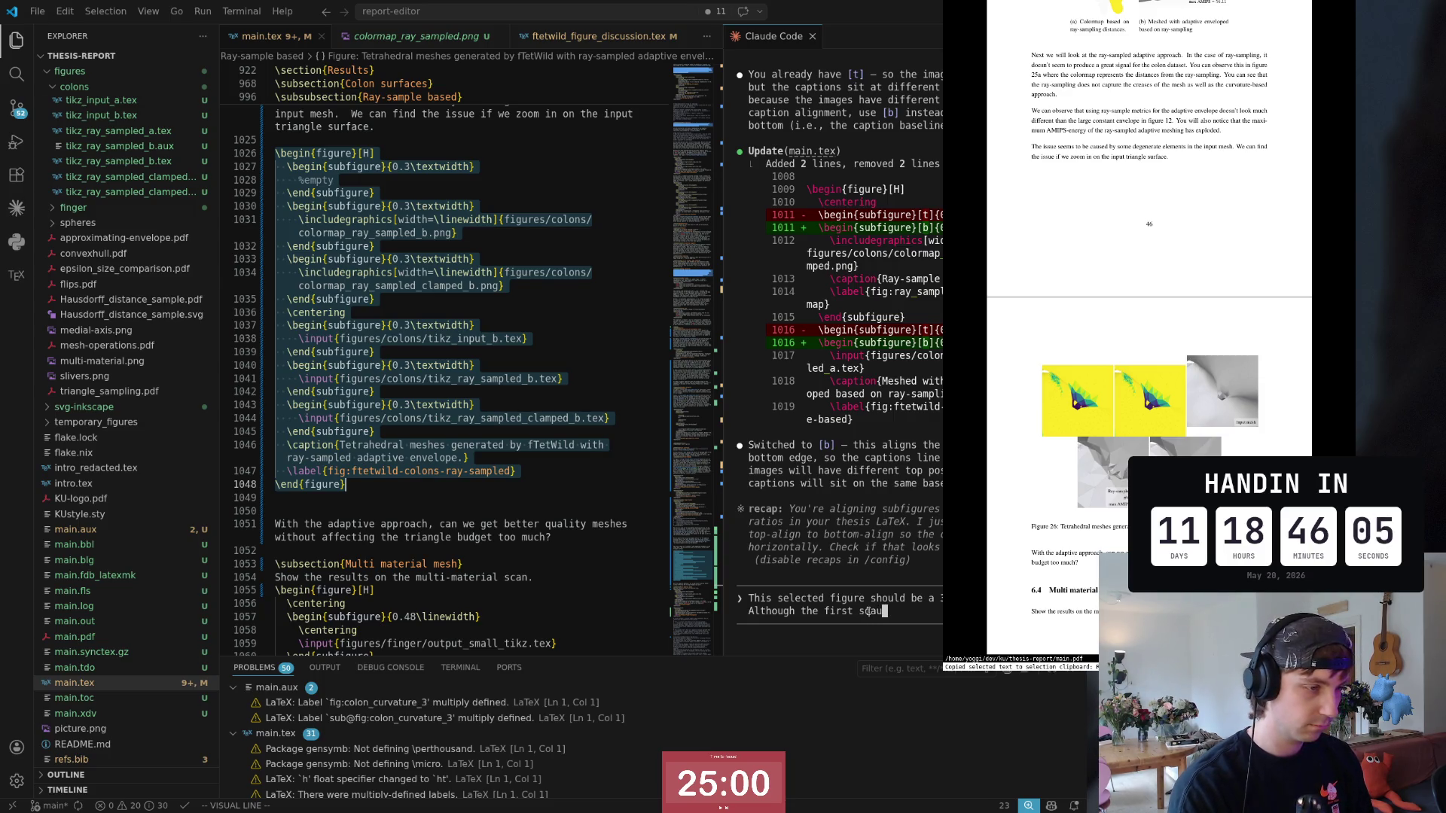
pyautogui.press('BackSpace')
pyautogui.press('BackSpace')
pyautogui.write('uare ')
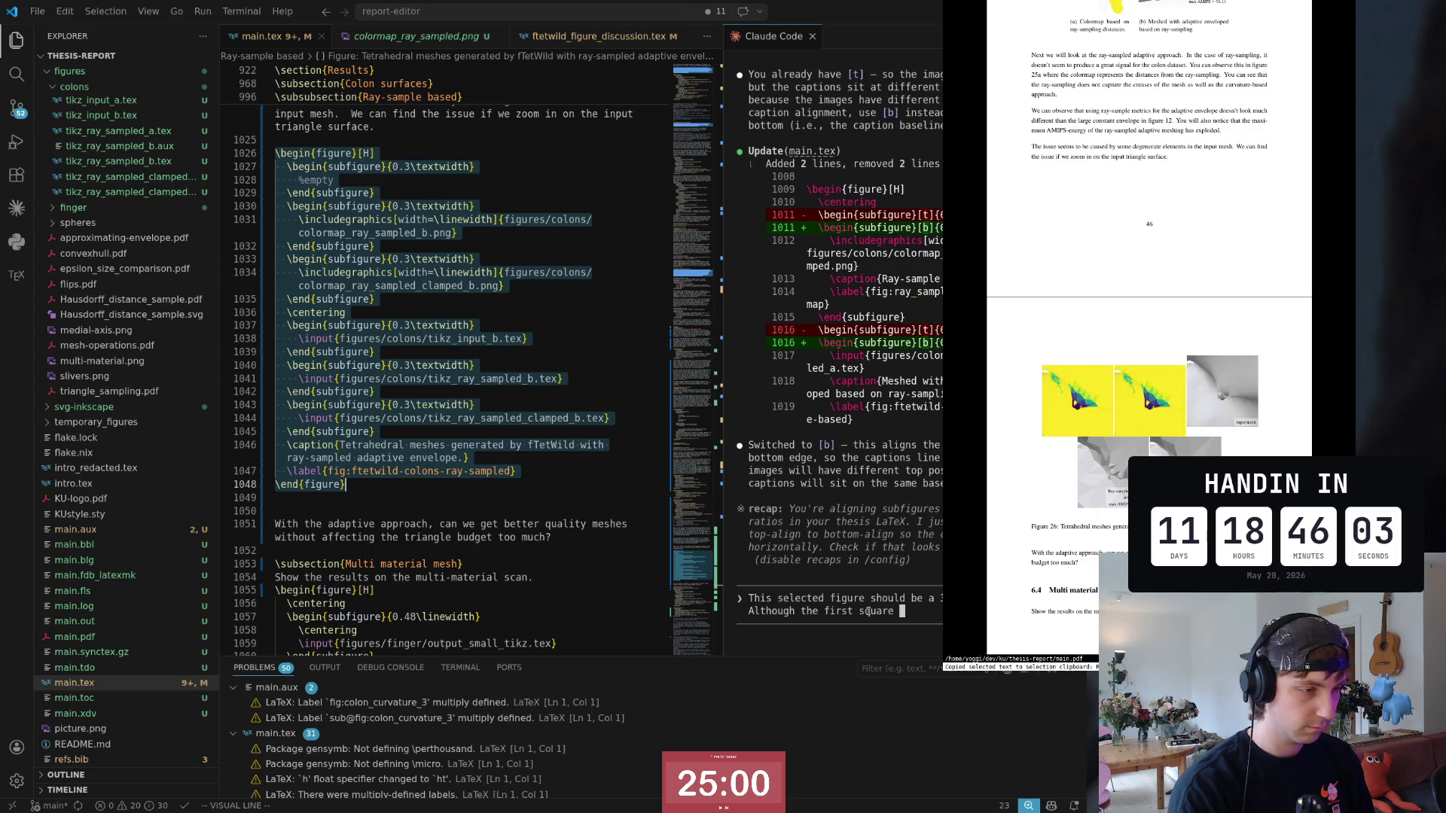
pyautogui.write('must be')
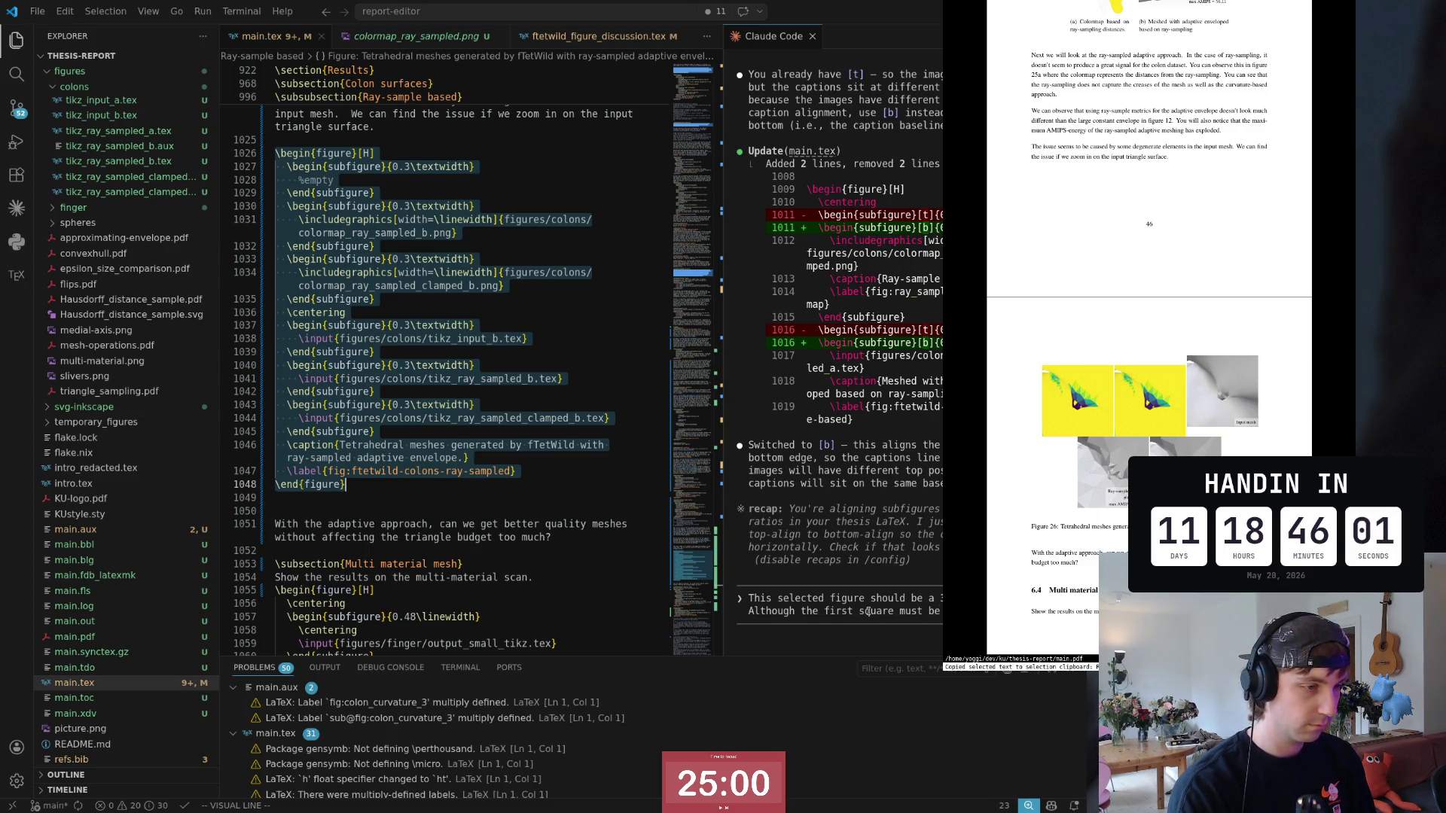
pyautogui.press('Return')
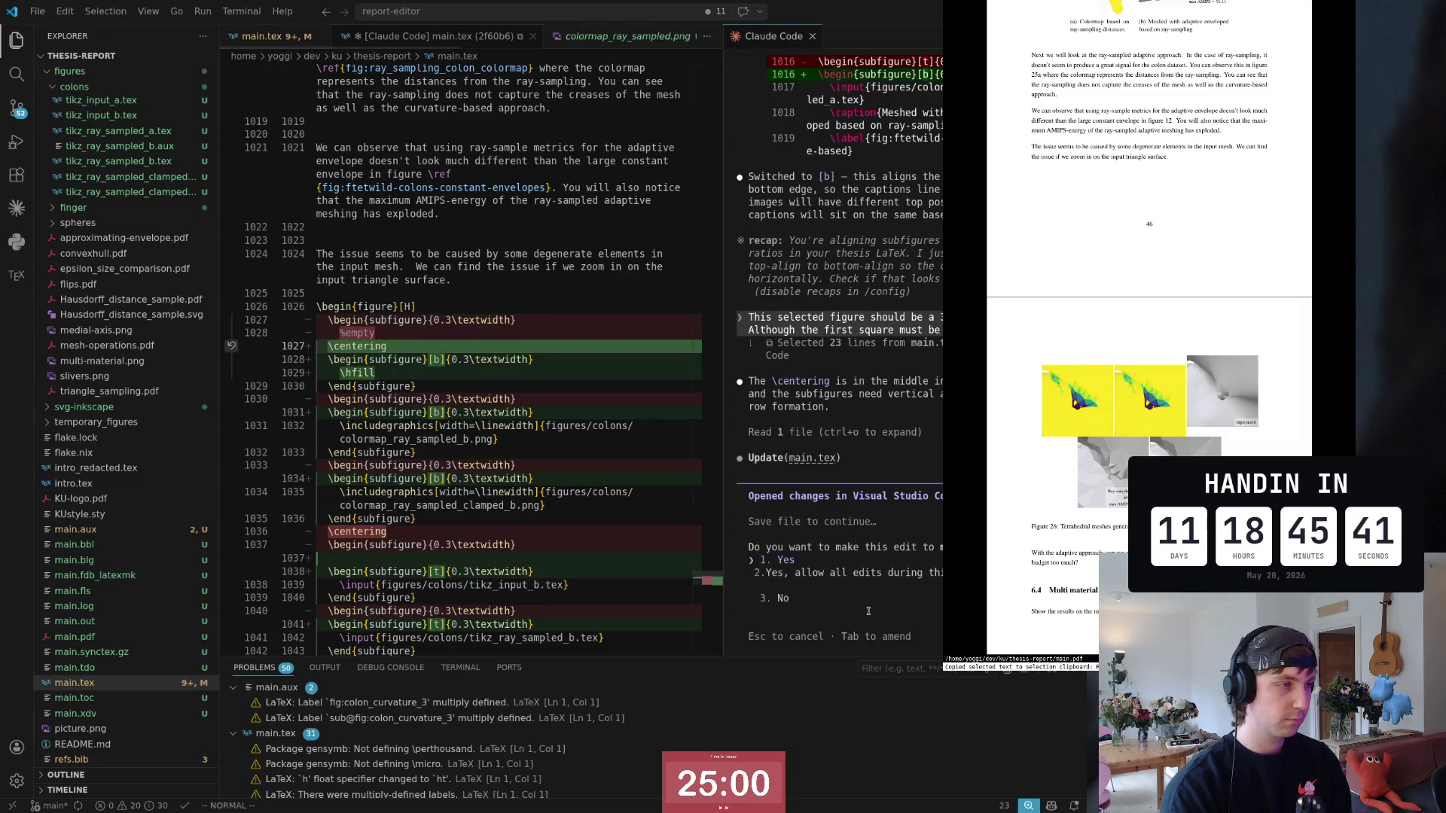
# Step: Approve the Claude Code layout edit and review the bottom-aligned colormap row and top-aligned mesh row in main.tex
pyautogui.press('Return')
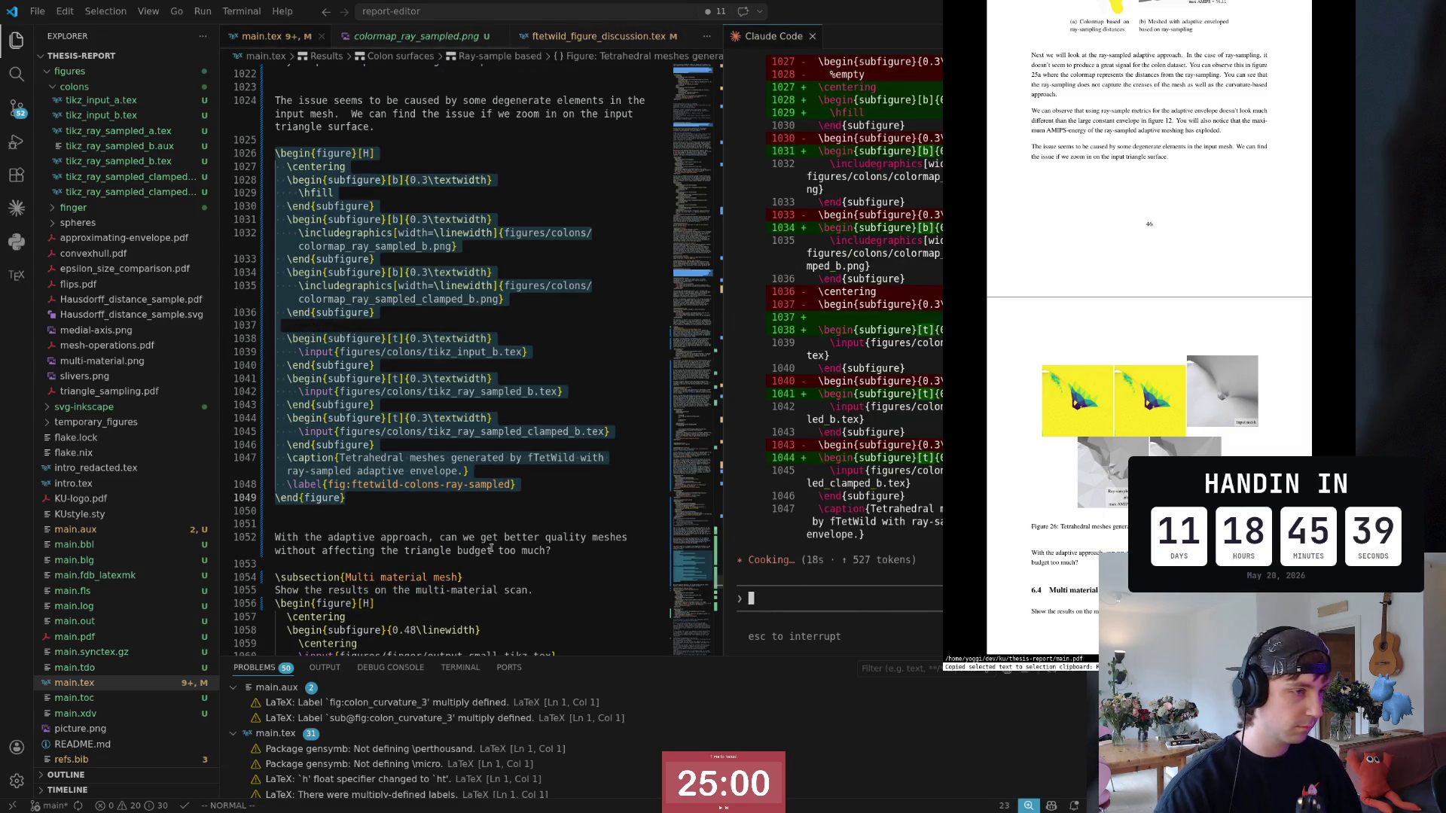
pyautogui.click(489, 501)
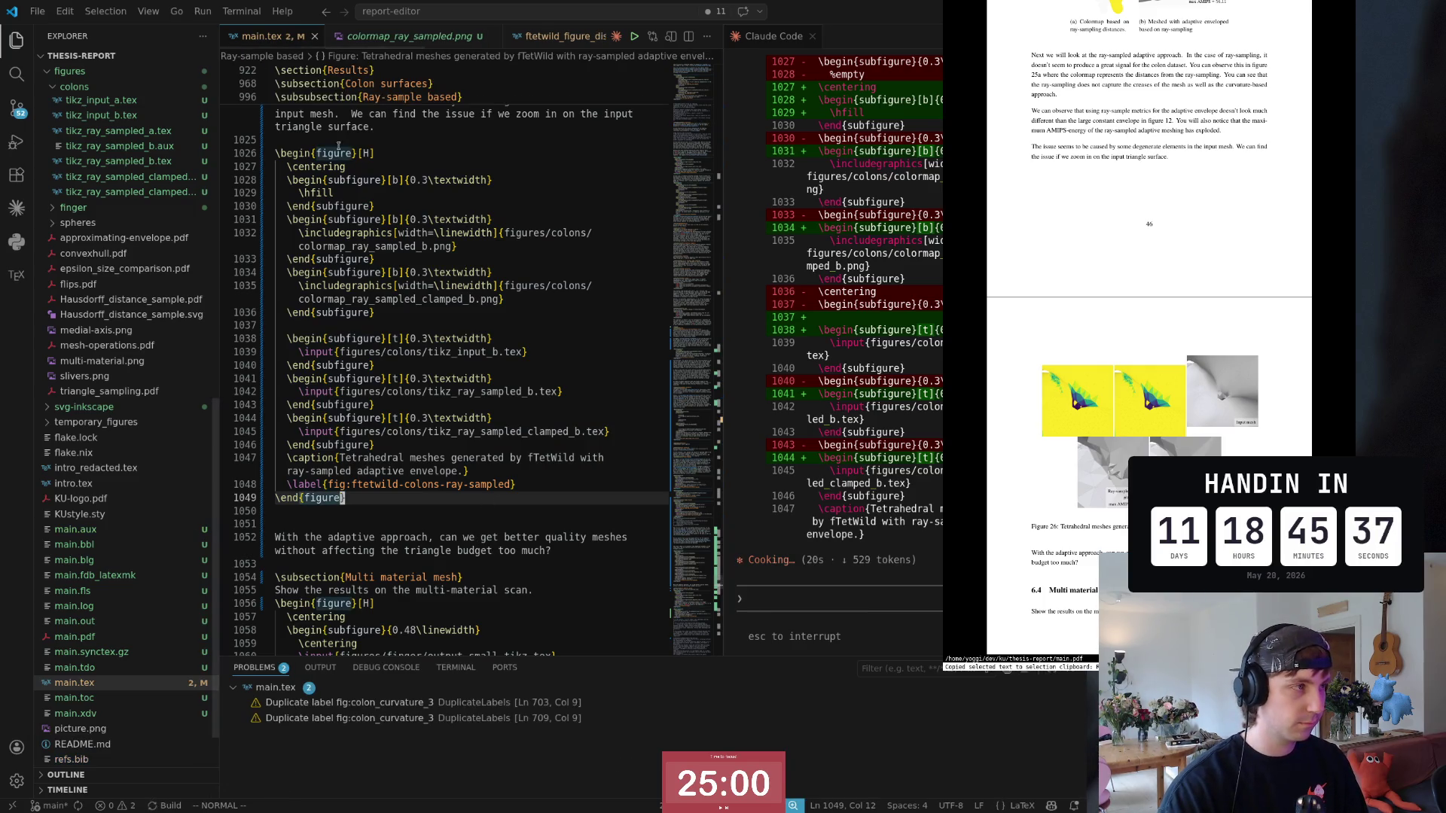
pyautogui.click(339, 153)
pyautogui.hotkey('shift', 'v')
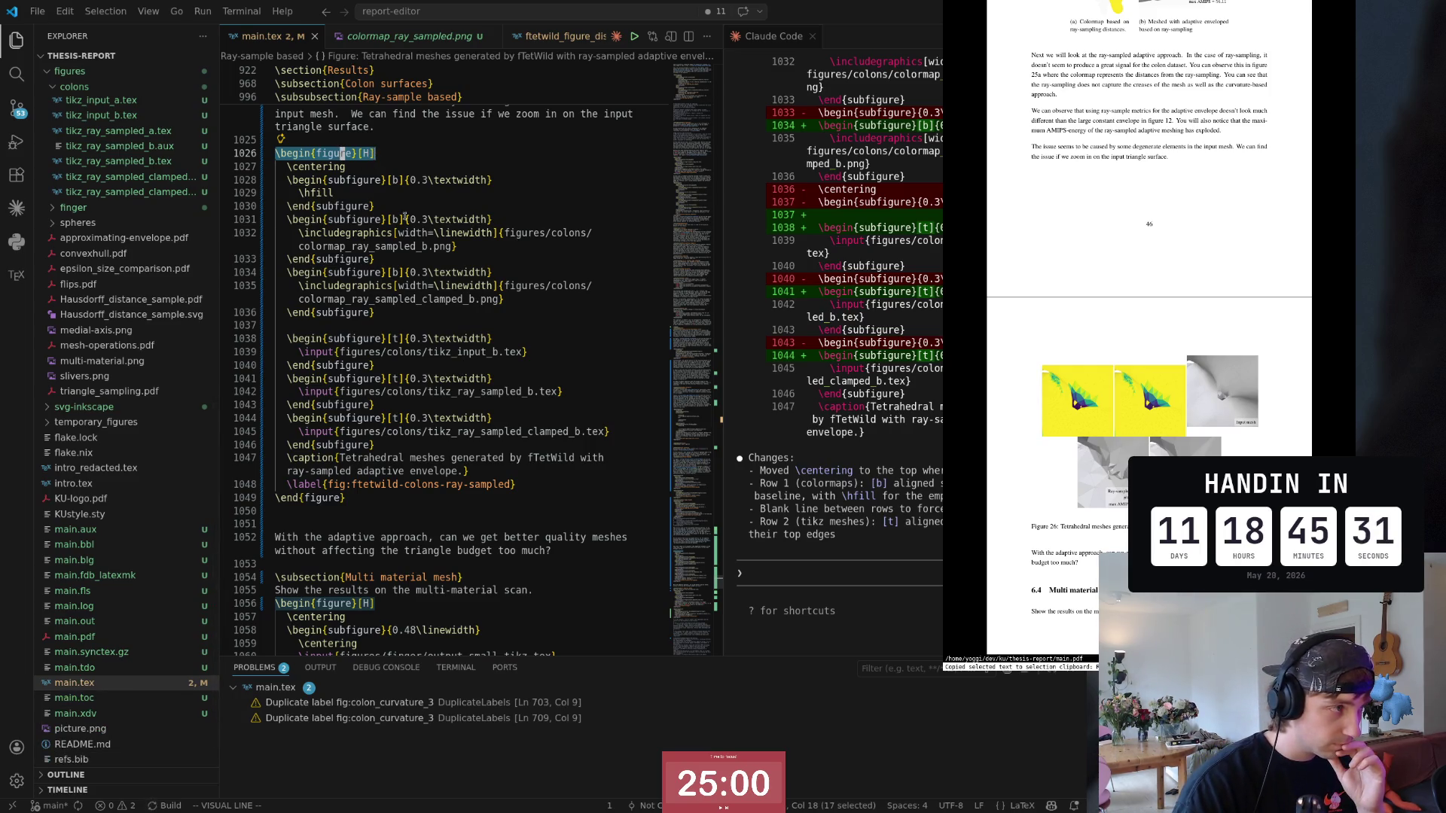
pyautogui.click(393, 322)
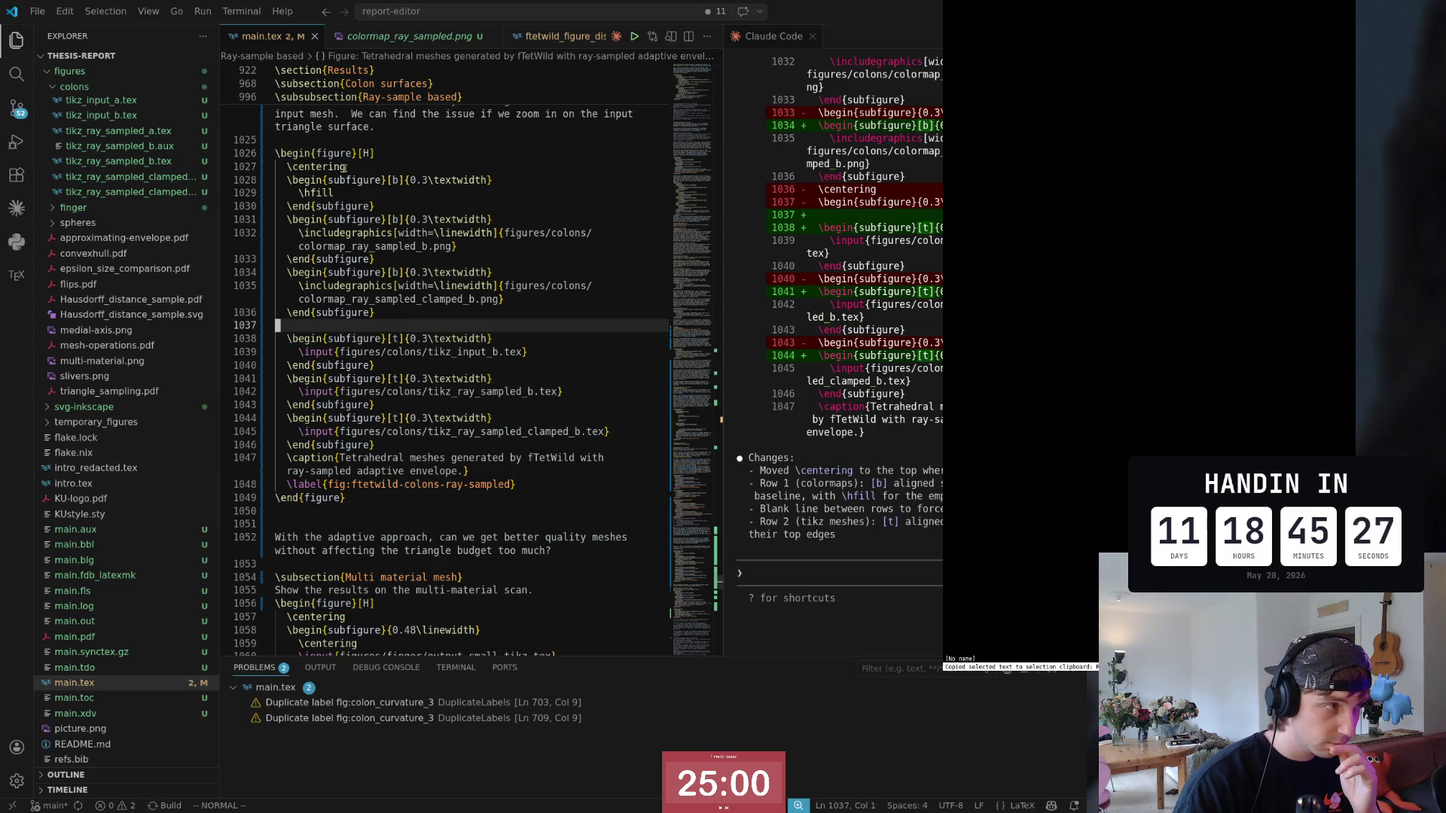
pyautogui.click(347, 180)
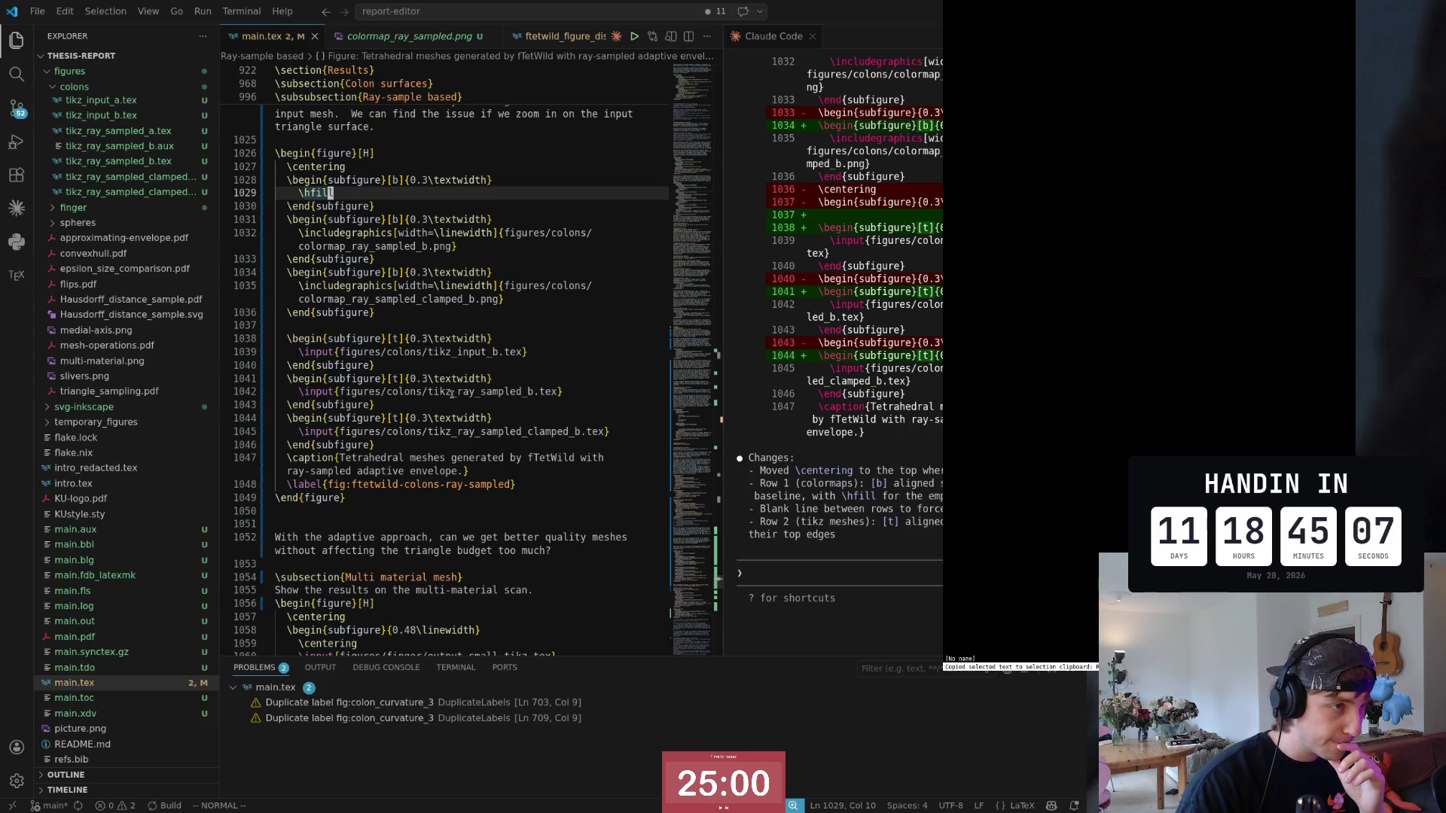
pyautogui.click(403, 497)
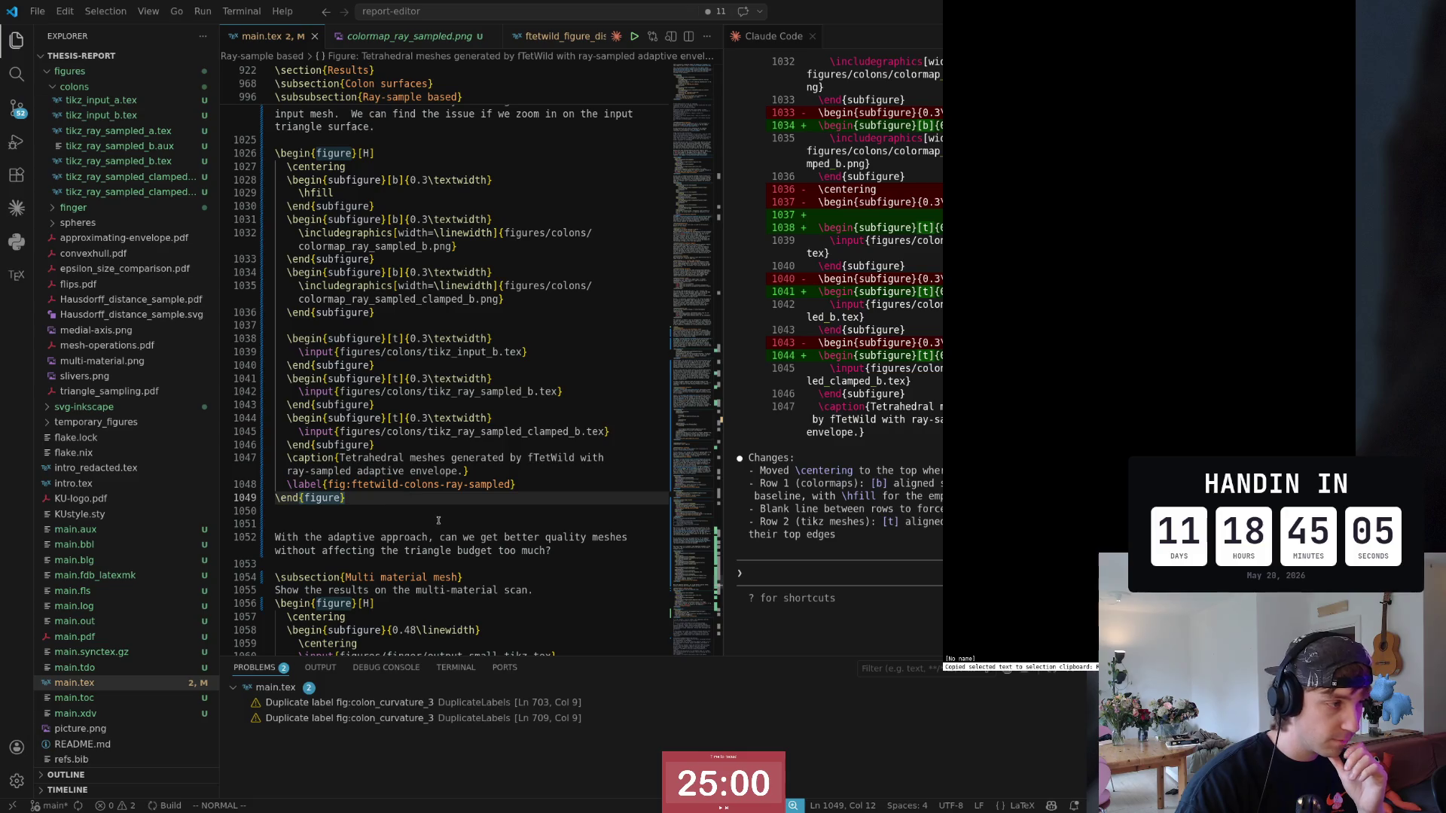
pyautogui.scroll(1, 430, 513)
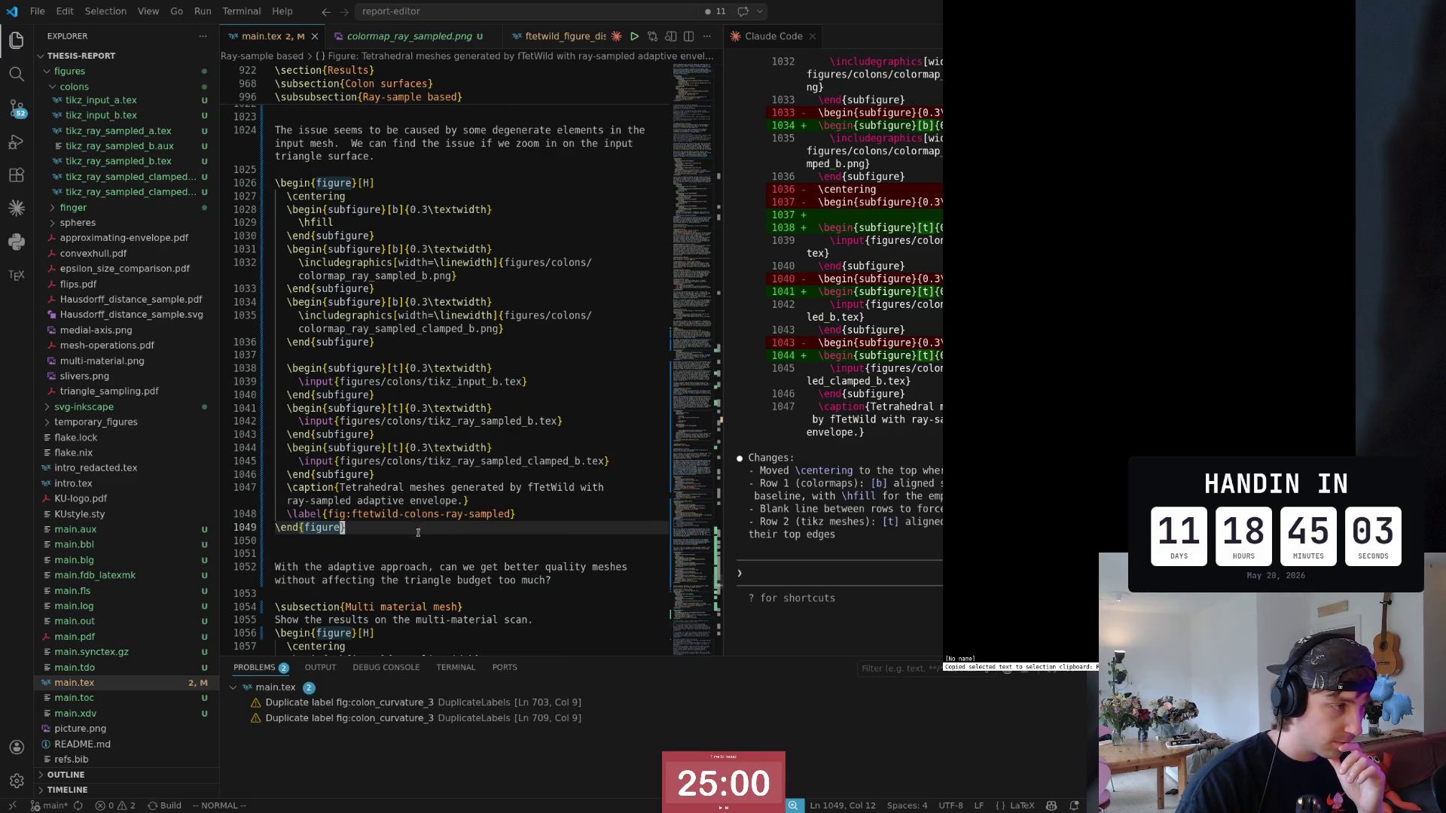
pyautogui.press('j')
pyautogui.hotkey('ctrl', 's')
pyautogui.scroll(3, 418, 525)
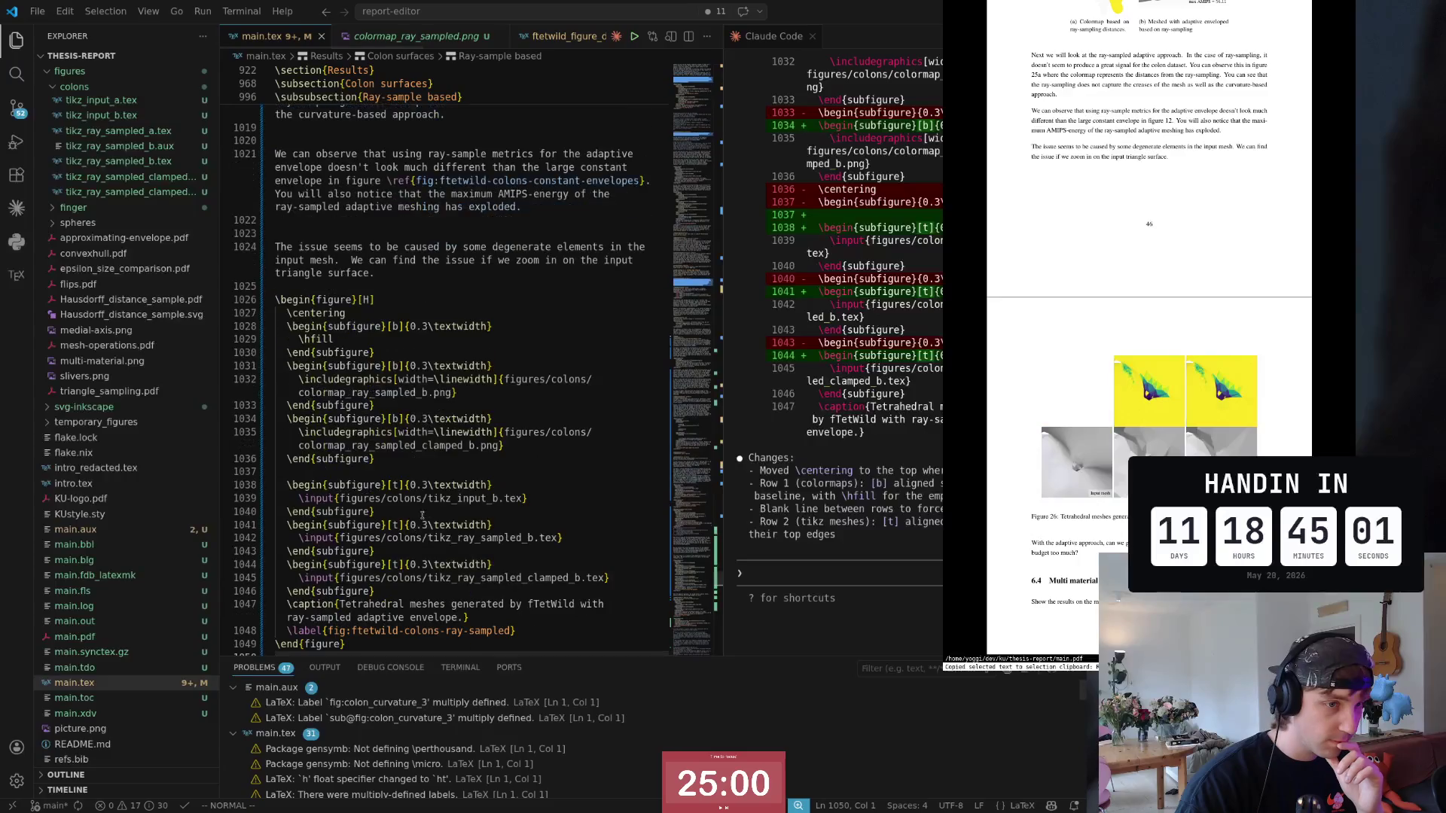
pyautogui.scroll(1, 1192, 441)
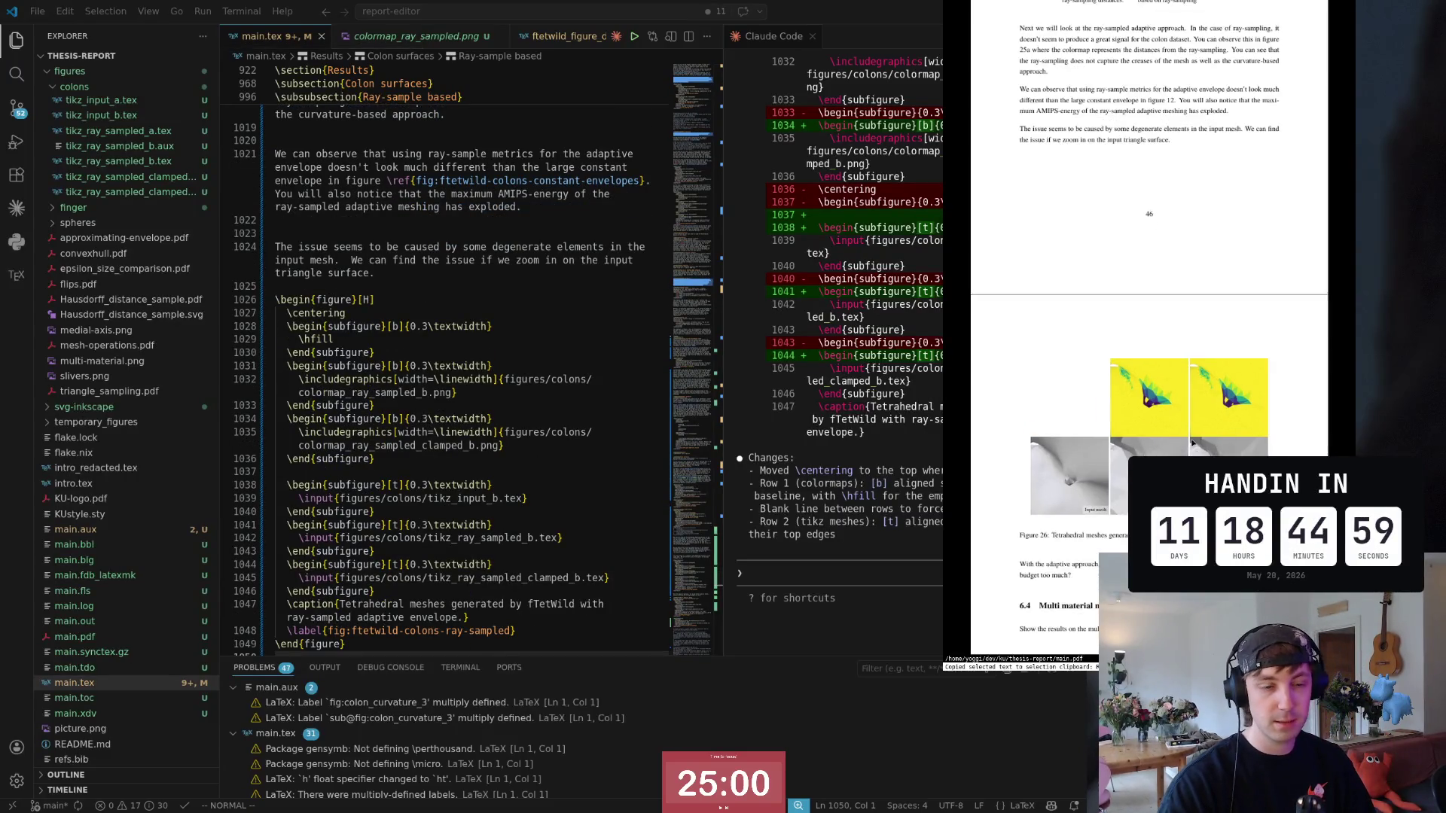
pyautogui.scroll(1, 1192, 442)
pyautogui.scroll(1, 1156, 448)
pyautogui.scroll(1, 1156, 447)
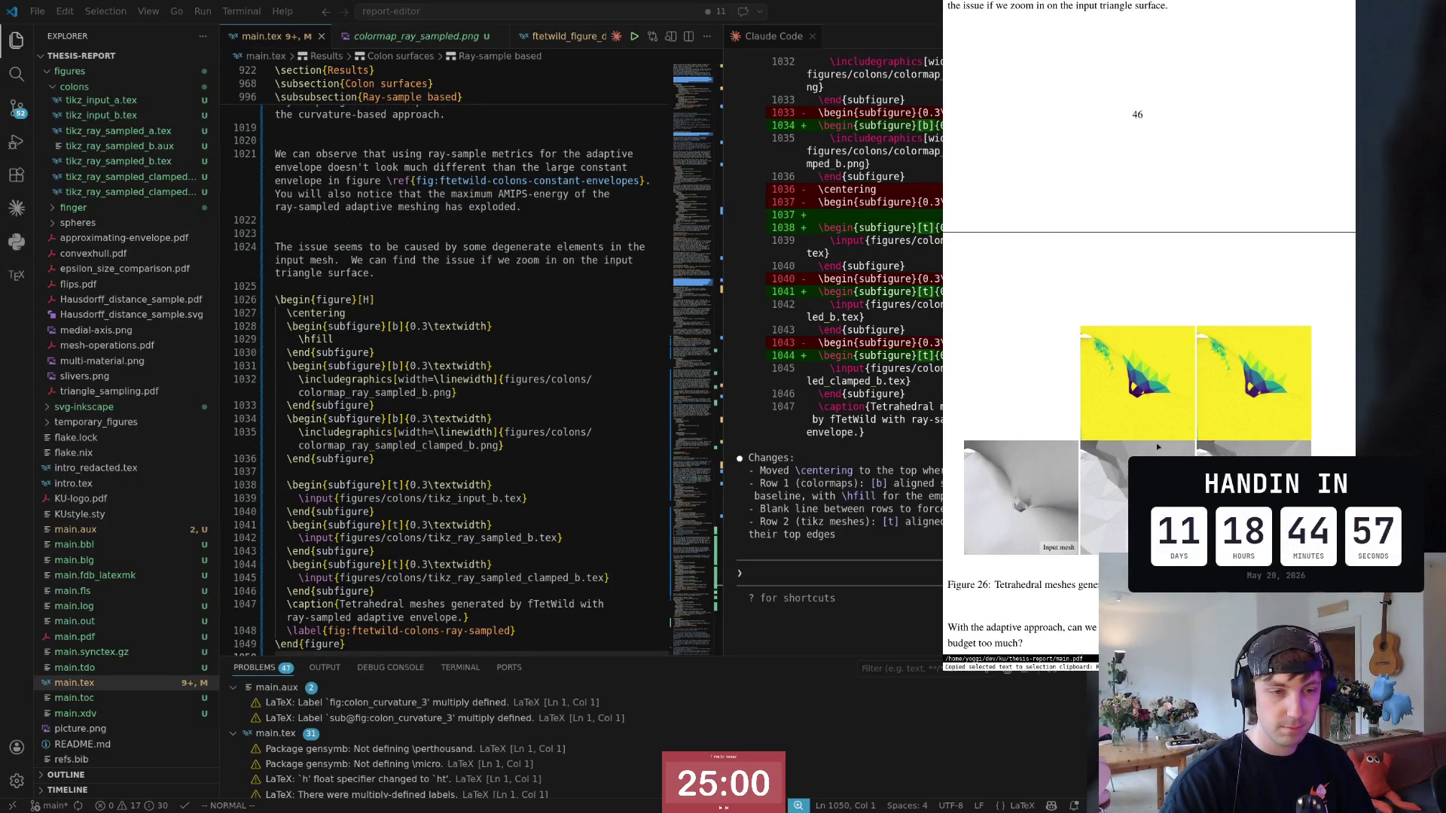
pyautogui.scroll(1, 1157, 447)
pyautogui.scroll(1, 1157, 447)
pyautogui.scroll(1, 1156, 448)
pyautogui.scroll(2, 1157, 447)
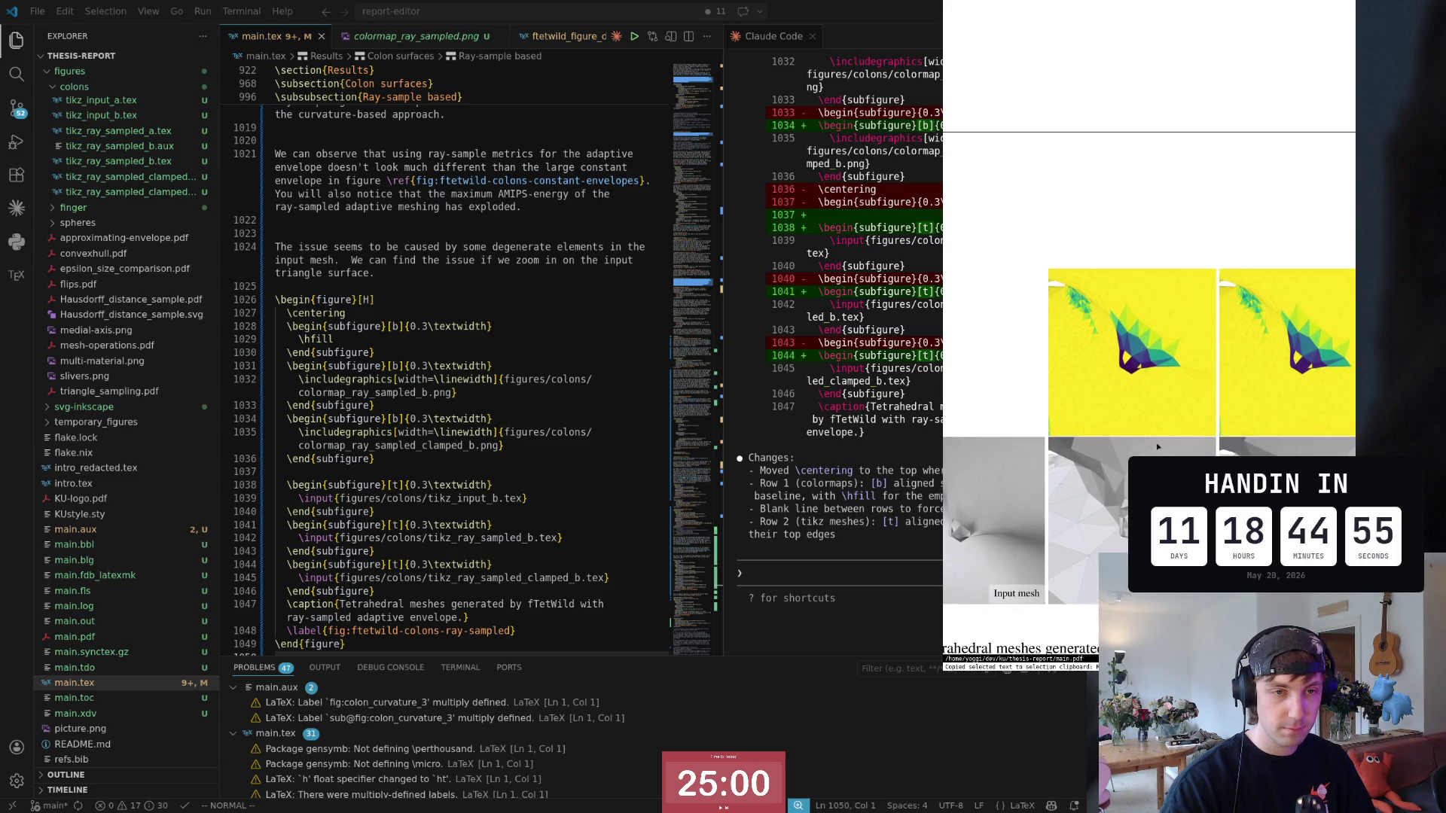
pyautogui.scroll(2, 1157, 448)
pyautogui.scroll(1, 1157, 448)
pyautogui.scroll(-1, 1157, 447)
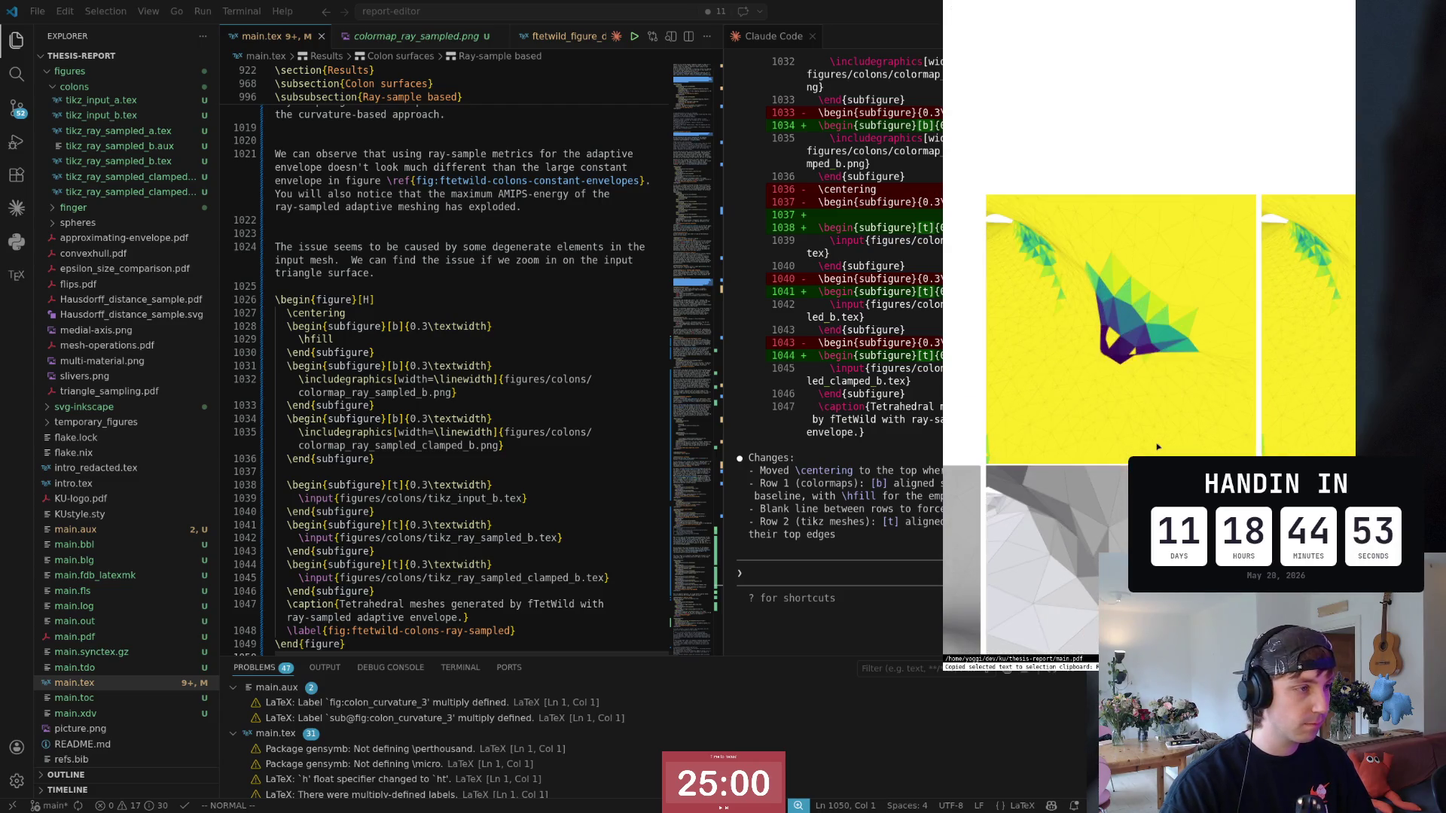
pyautogui.scroll(-1, 1140, 440)
pyautogui.scroll(-1, 1127, 435)
pyautogui.scroll(-1, 1127, 434)
pyautogui.scroll(-1, 1140, 442)
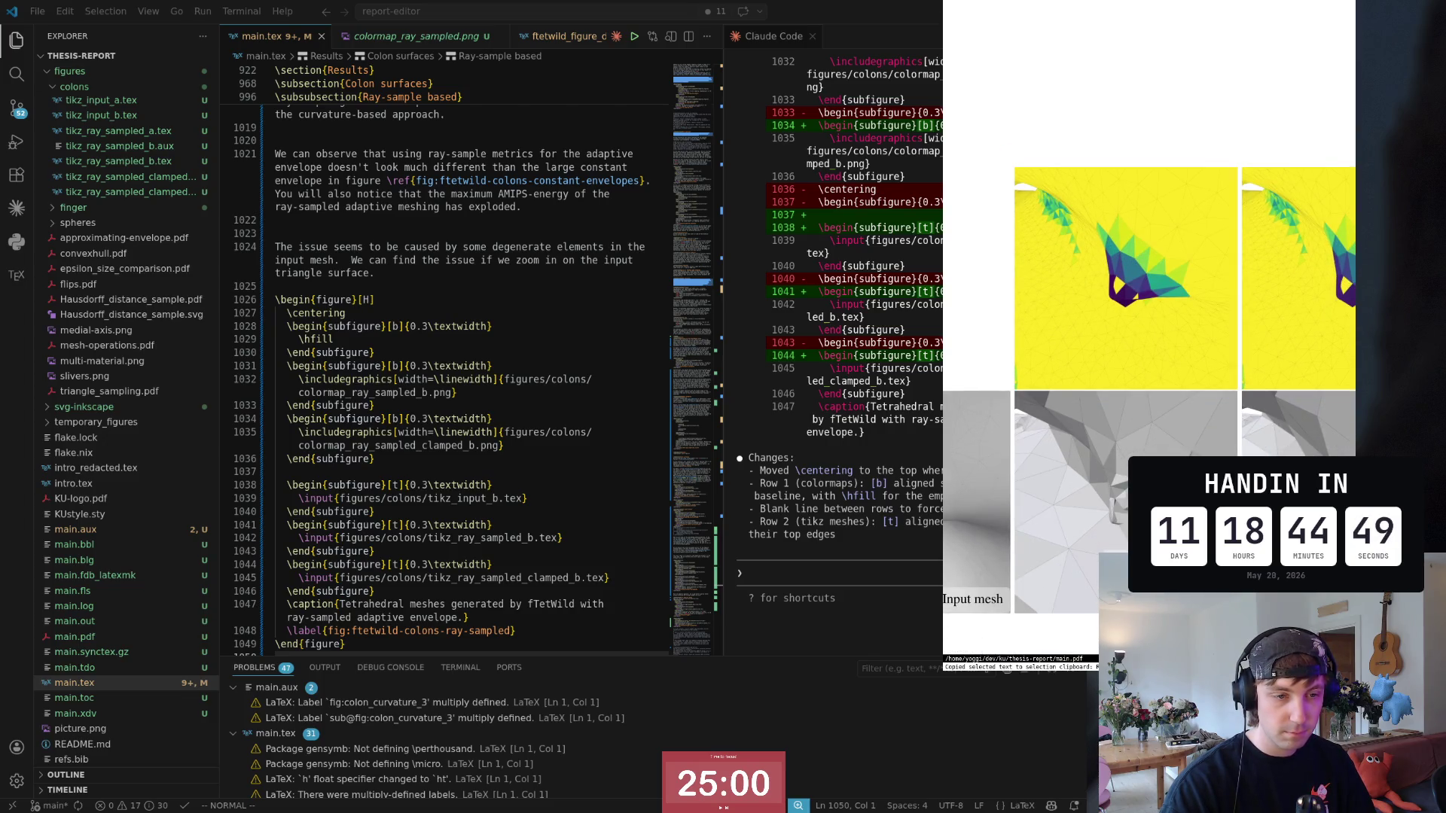
pyautogui.hscroll(2, 1149, 392)
pyautogui.hscroll(2, 1149, 391)
pyautogui.hscroll(1, 1149, 391)
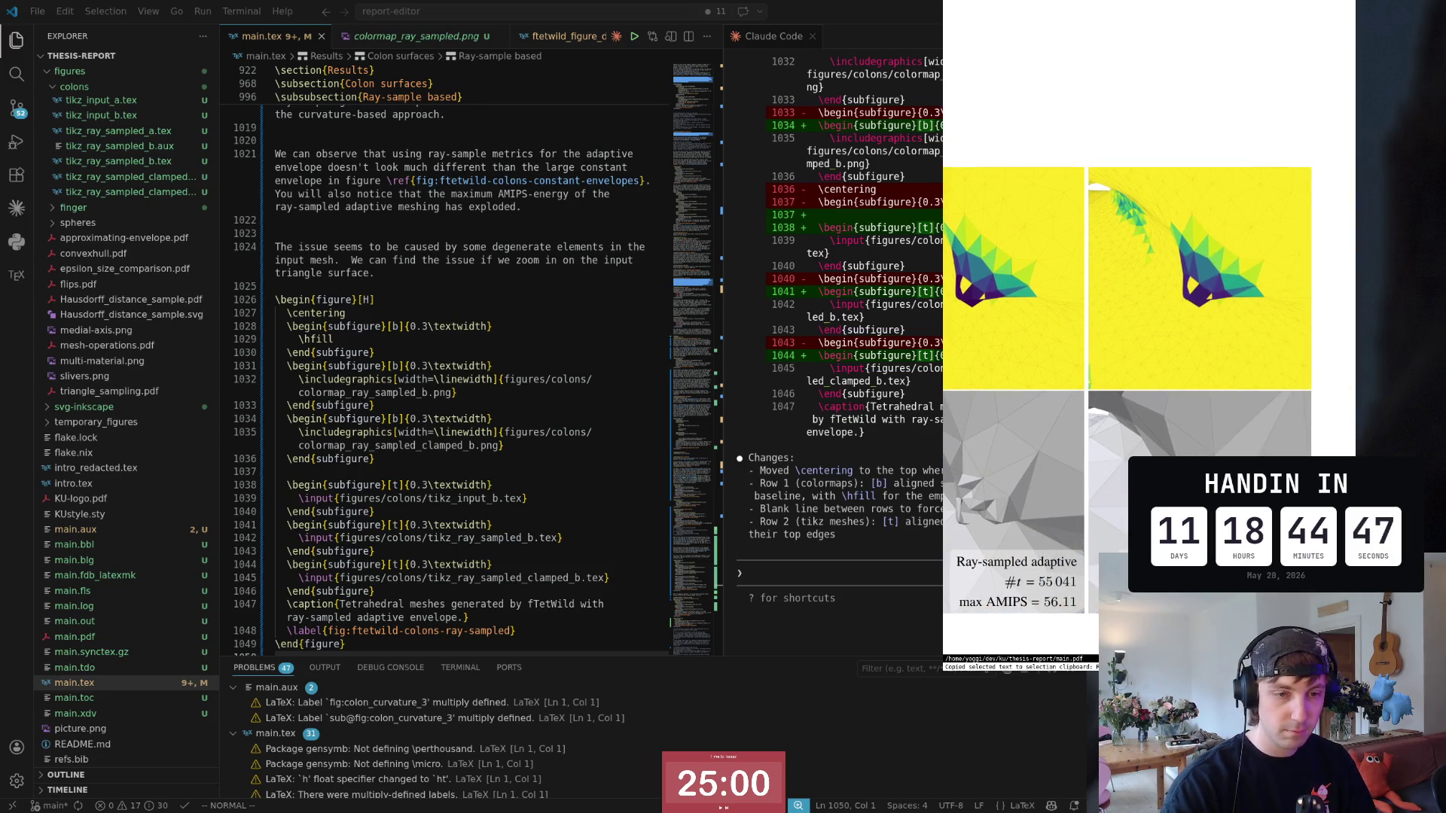
pyautogui.scroll(1, 1149, 392)
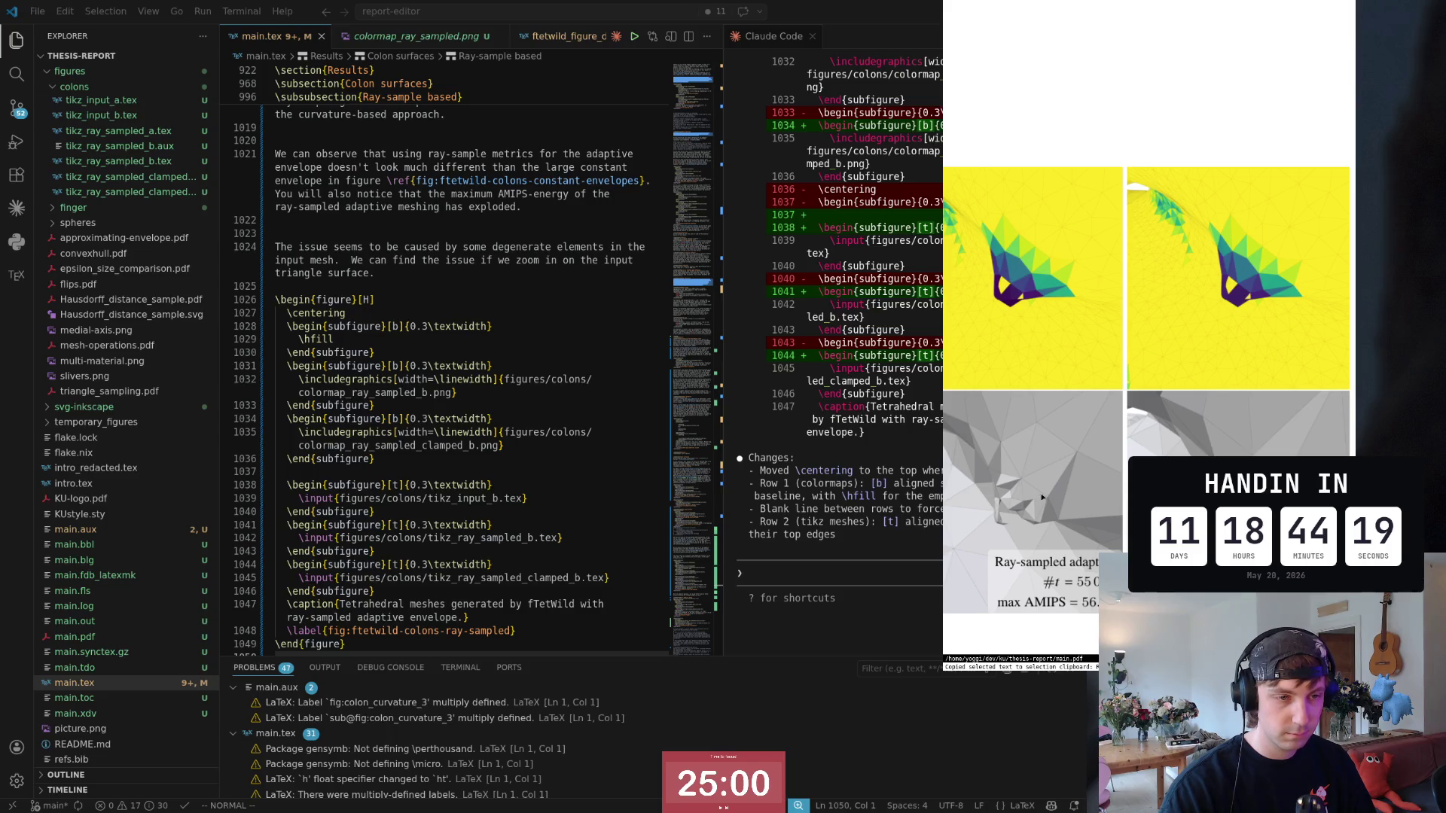
pyautogui.keyDown('ctrl'); pyautogui.scroll(-5, 1072, 490); pyautogui.keyUp('ctrl')
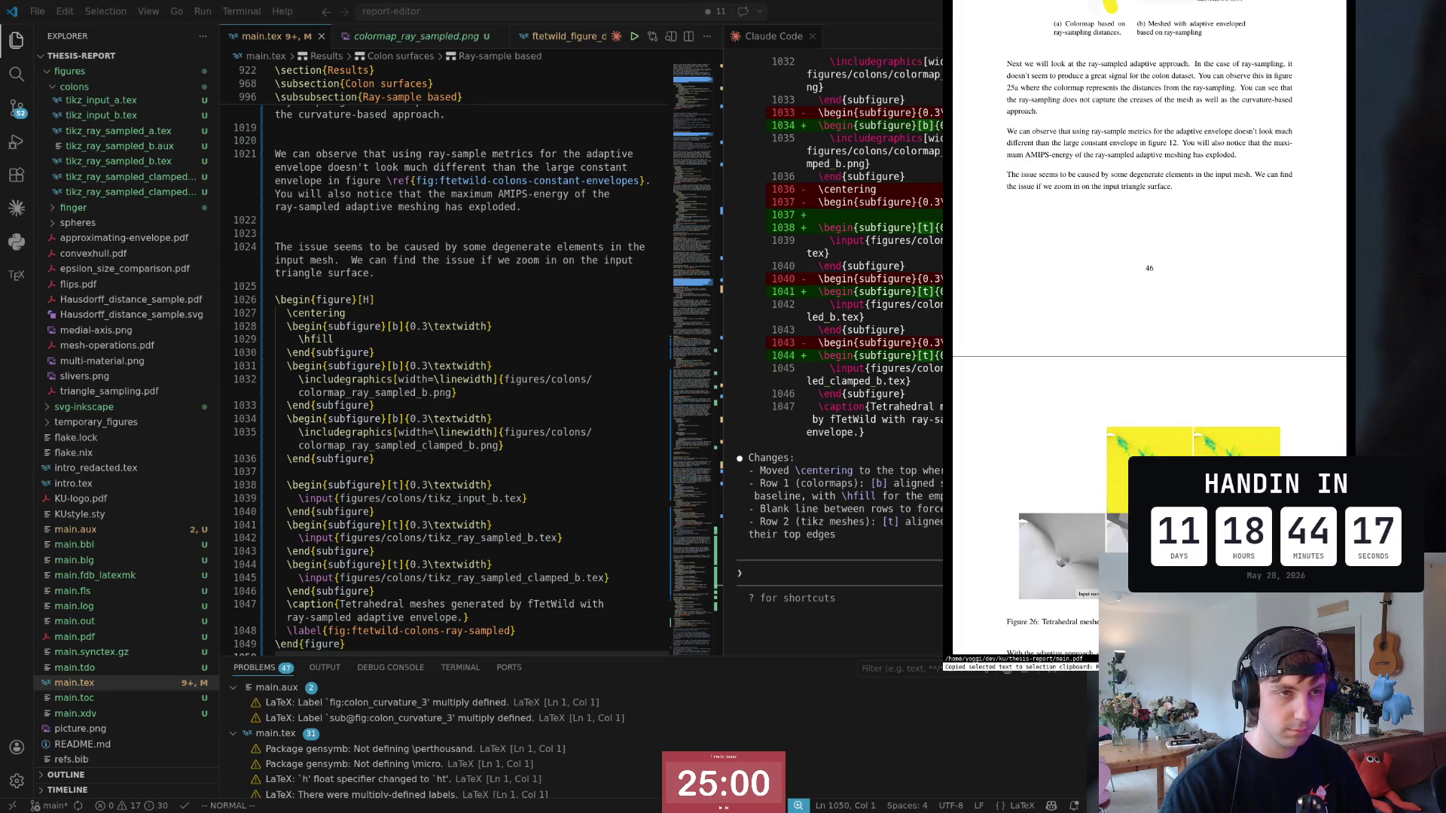
pyautogui.scroll(2, 436, 271)
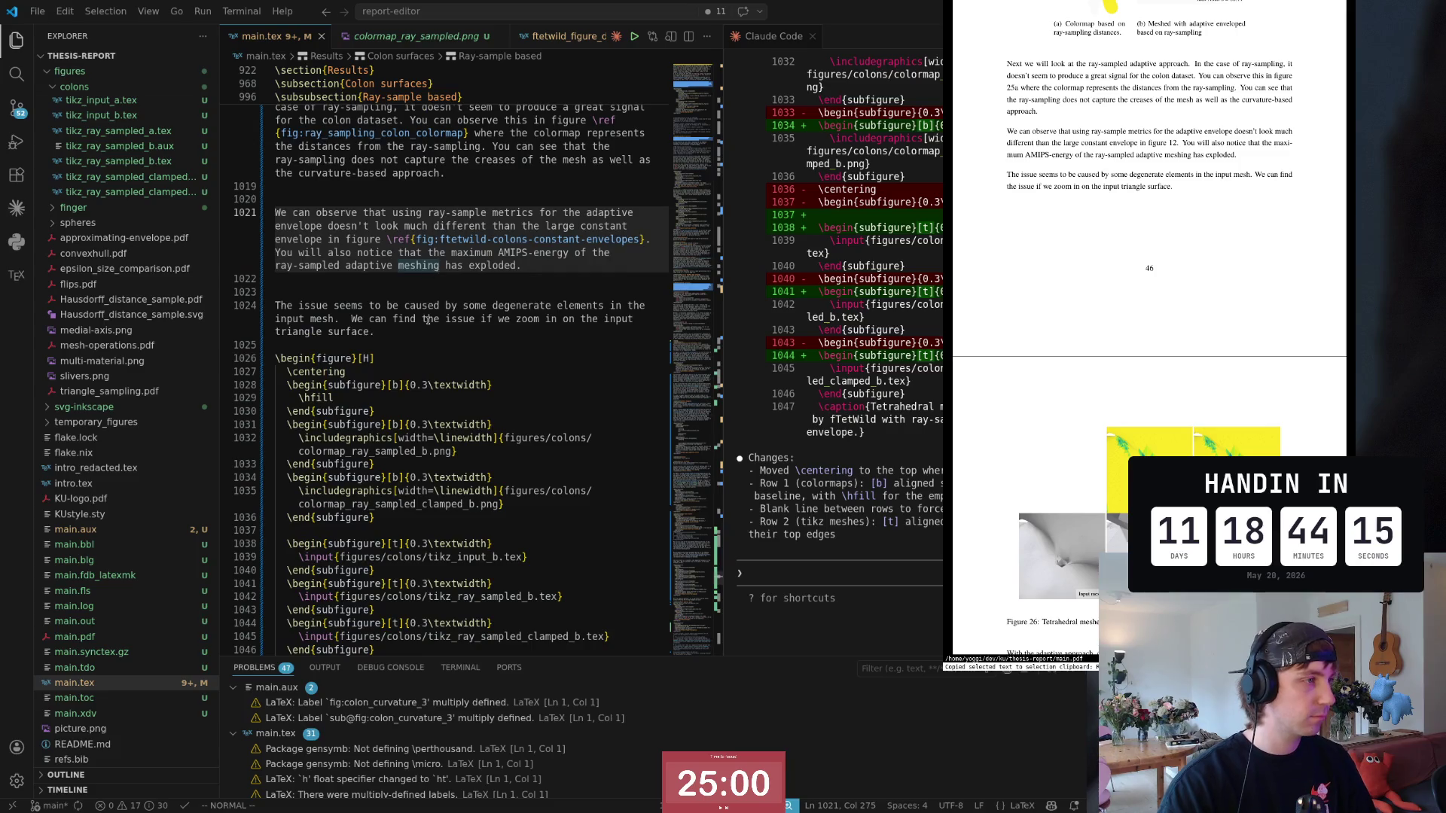
# Step: Append 'This is presented in \textit{text}' to the degenerate-elements paragraph, undoing and redoing it once
pyautogui.click(431, 331)
pyautogui.write('A')
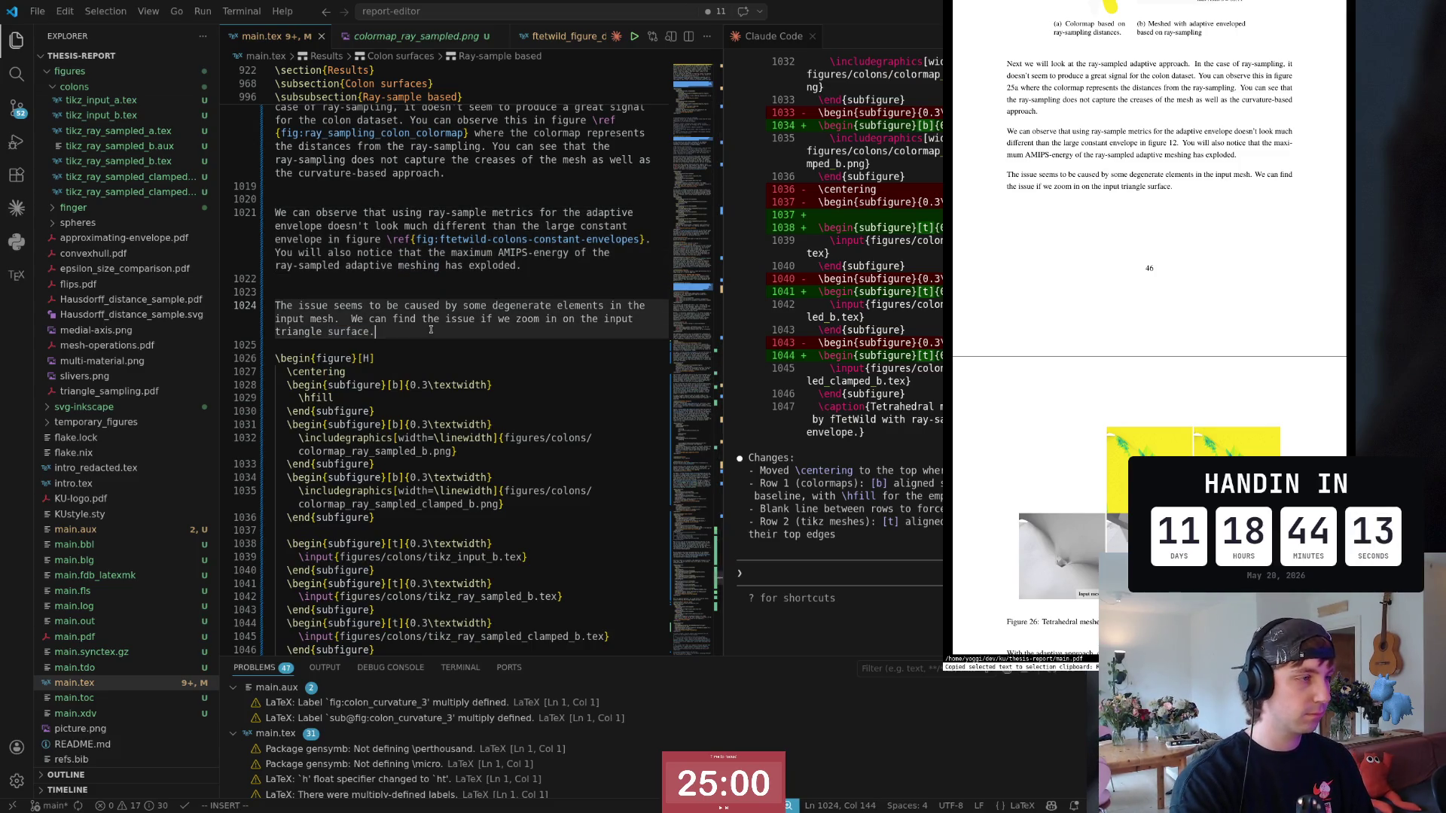
pyautogui.write('. This is')
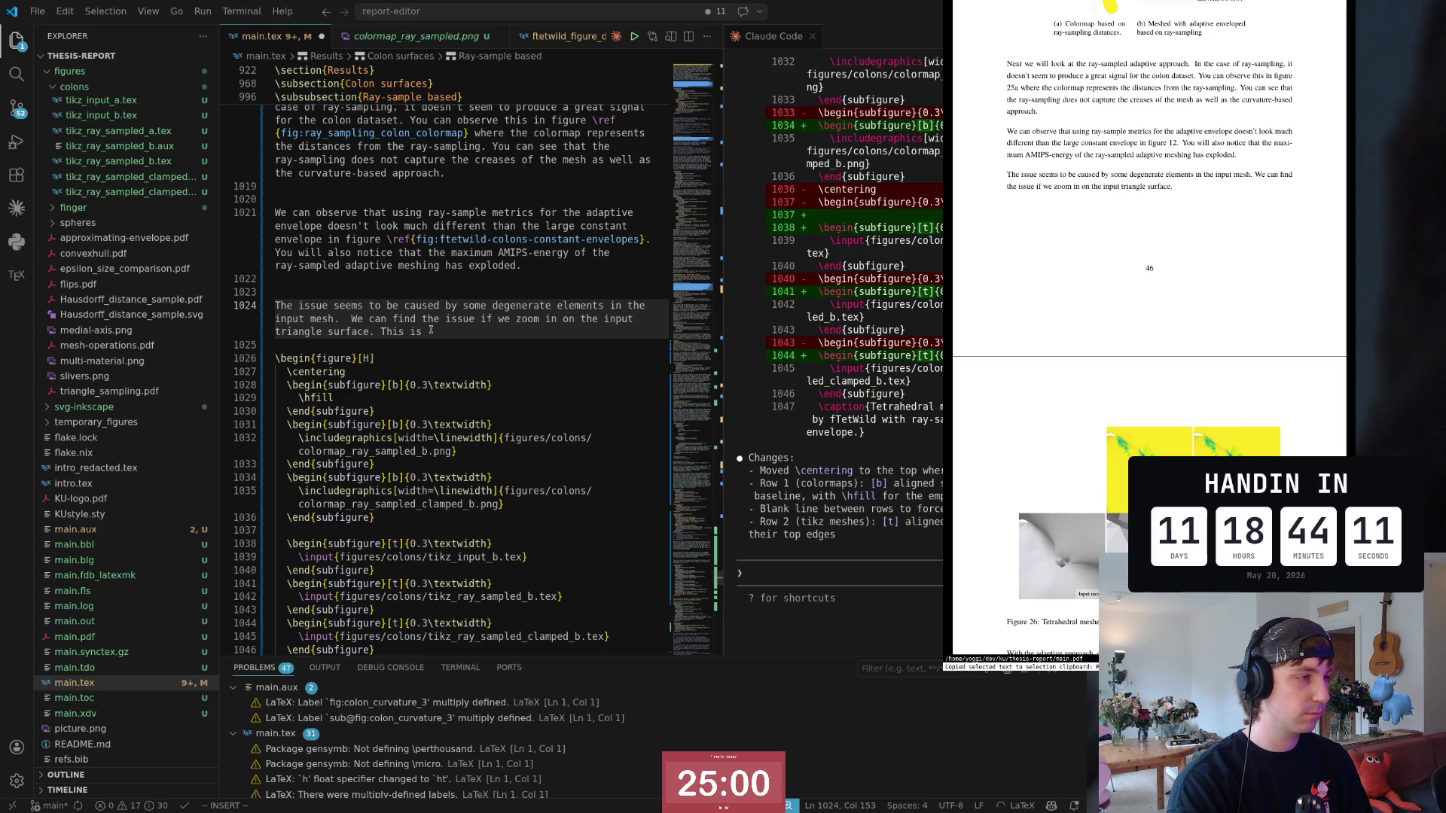
pyautogui.write('presented in f')
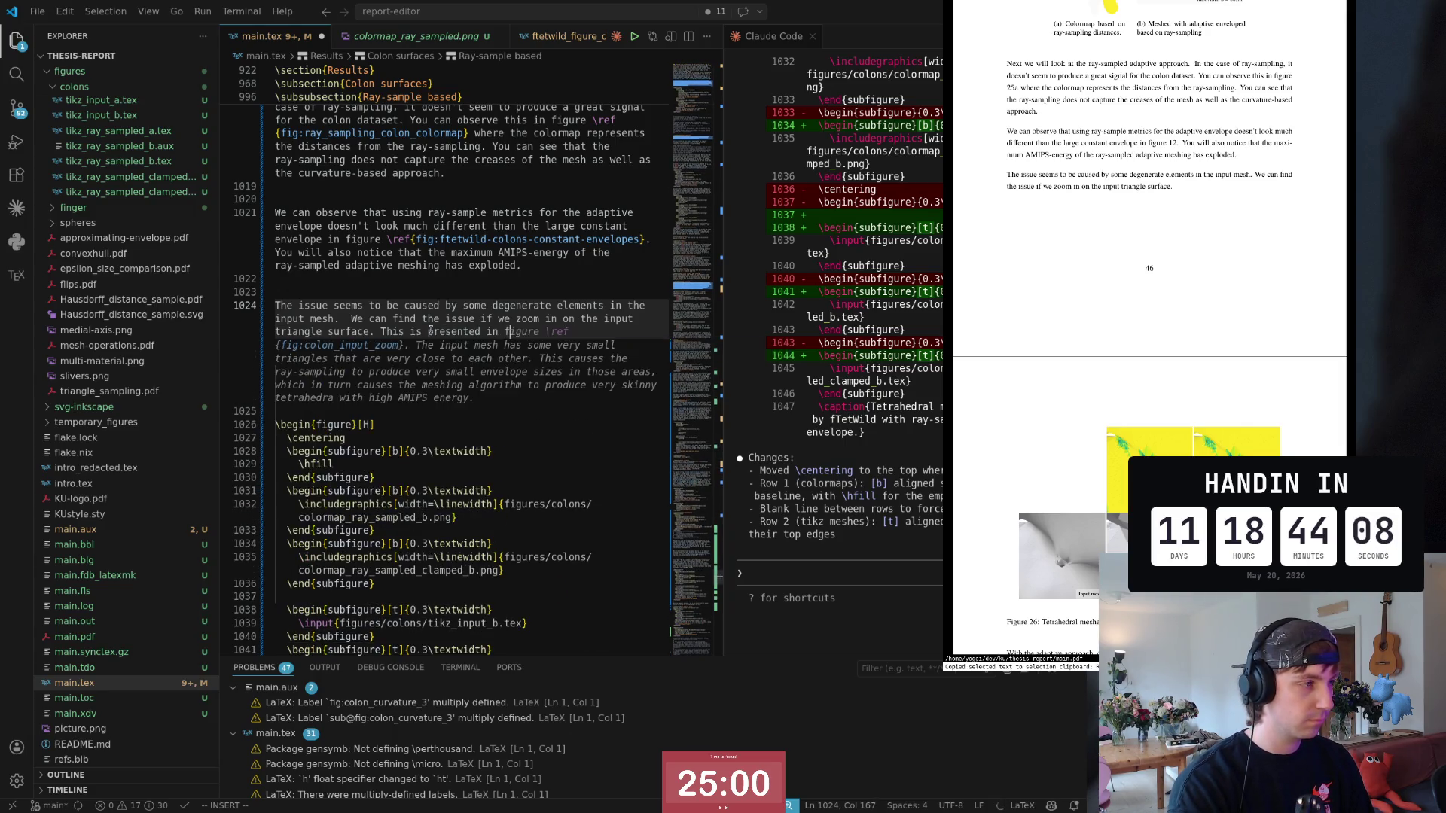
pyautogui.press('Escape')
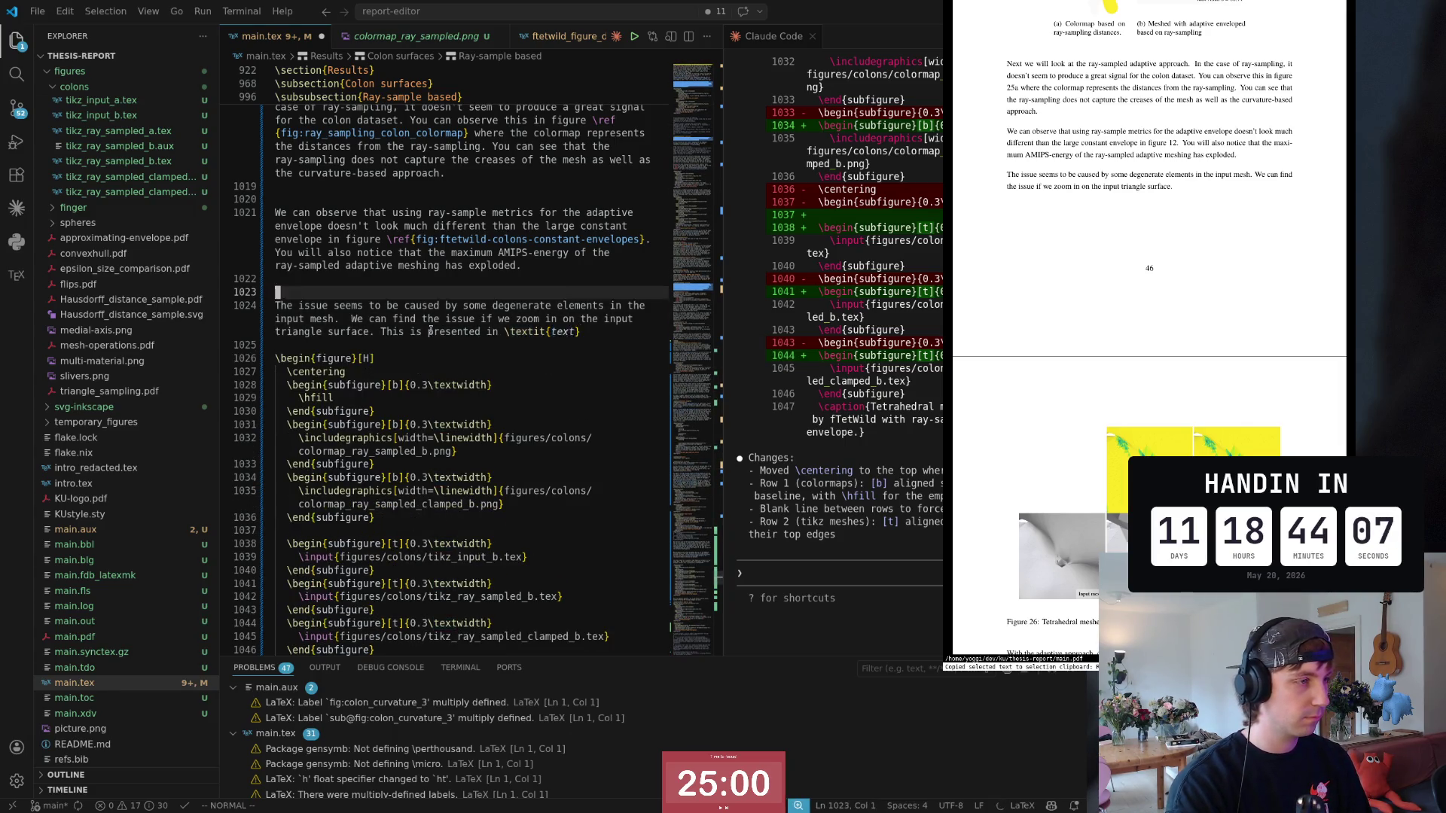
pyautogui.press('u')
pyautogui.hotkey('ctrl', 'r')
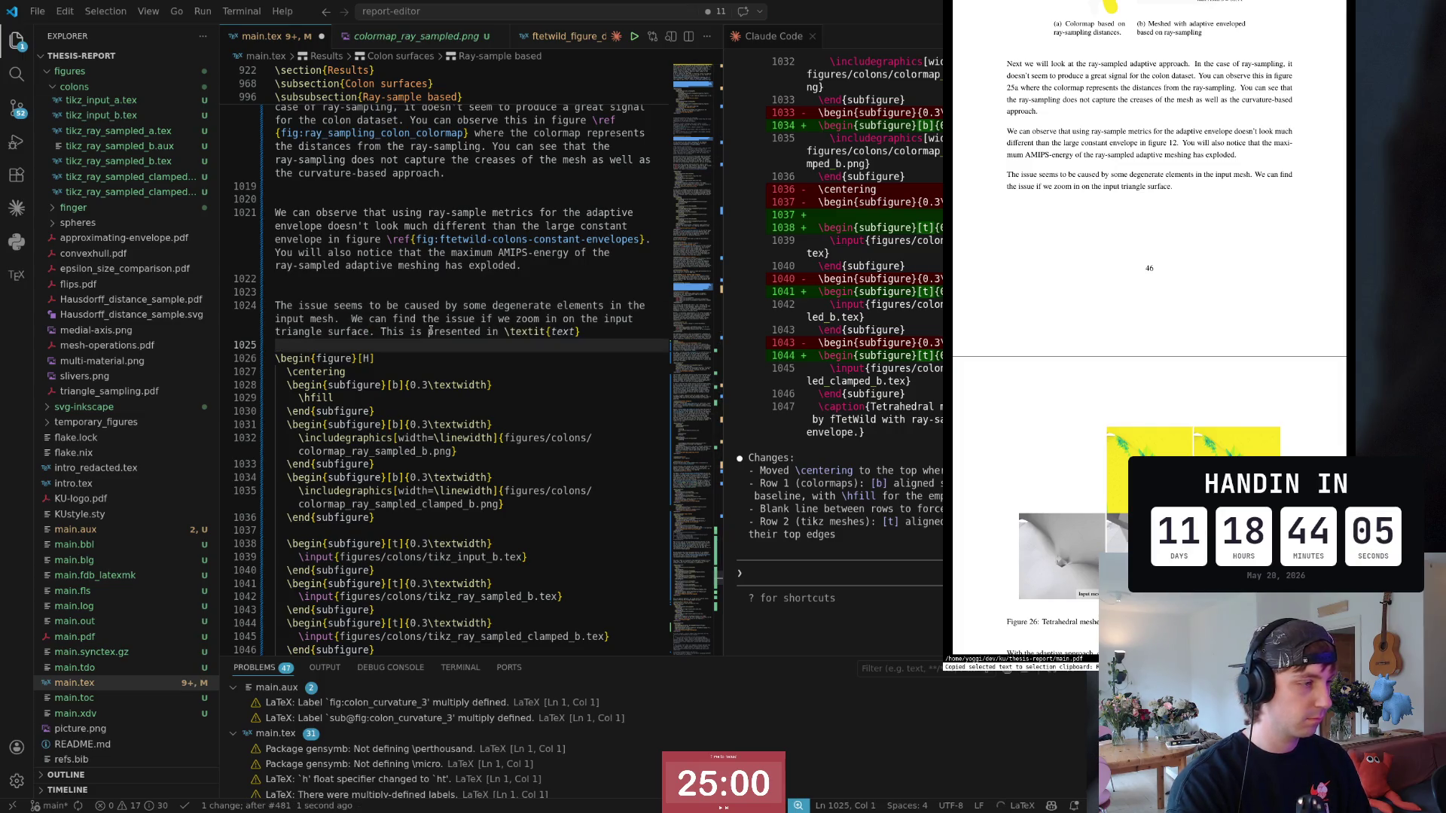
pyautogui.press('j')
pyautogui.press('j')
pyautogui.press('j')
# Step: Extend the figure label to fig:ftetwild-colons-ray-sampled-zoom
pyautogui.press('$')
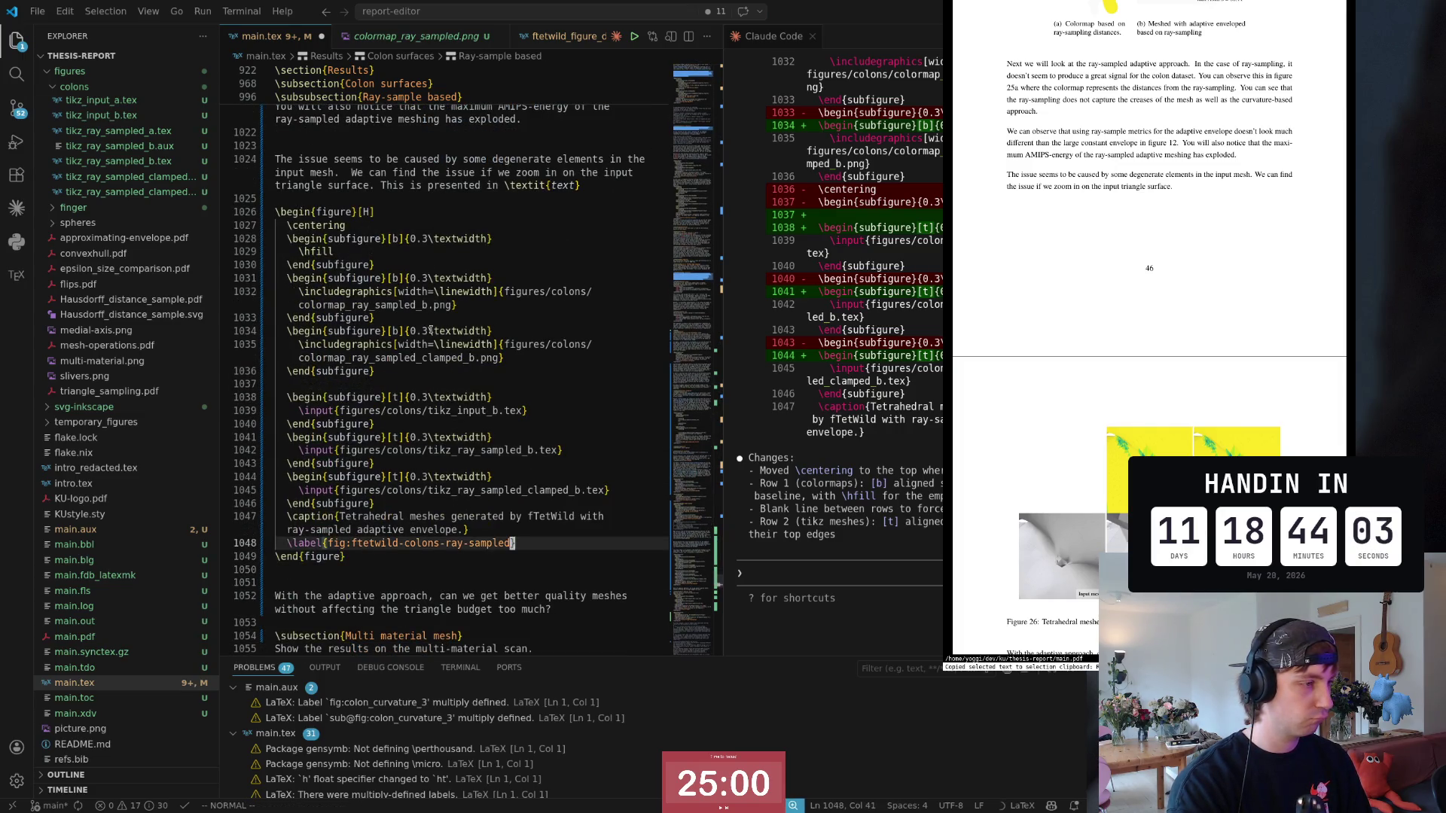
pyautogui.write('i')
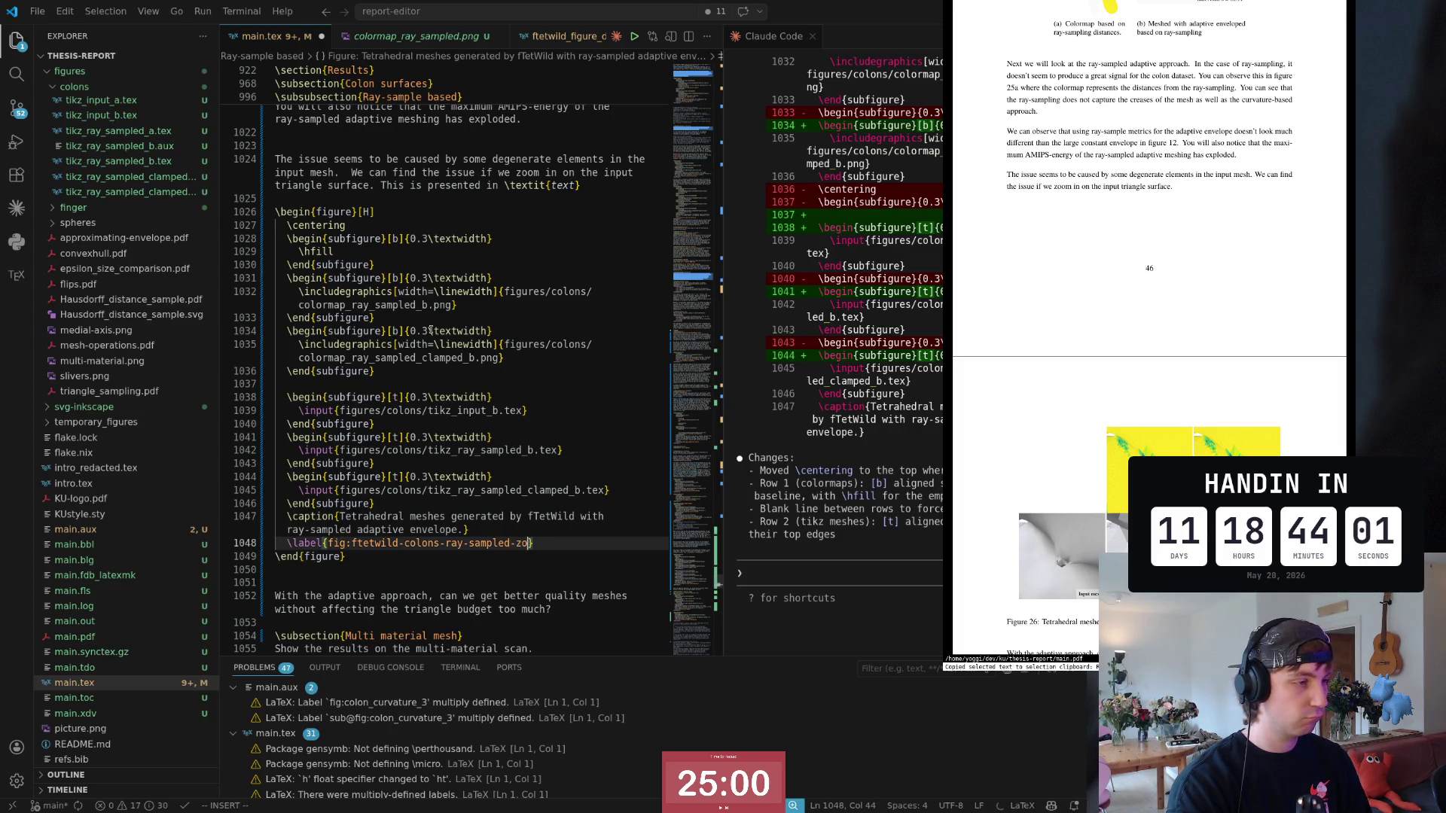
pyautogui.write('om')
pyautogui.press('Escape')
pyautogui.press('k')
pyautogui.press('k')
pyautogui.press('k')
pyautogui.press('k')
pyautogui.press('k')
pyautogui.press('k')
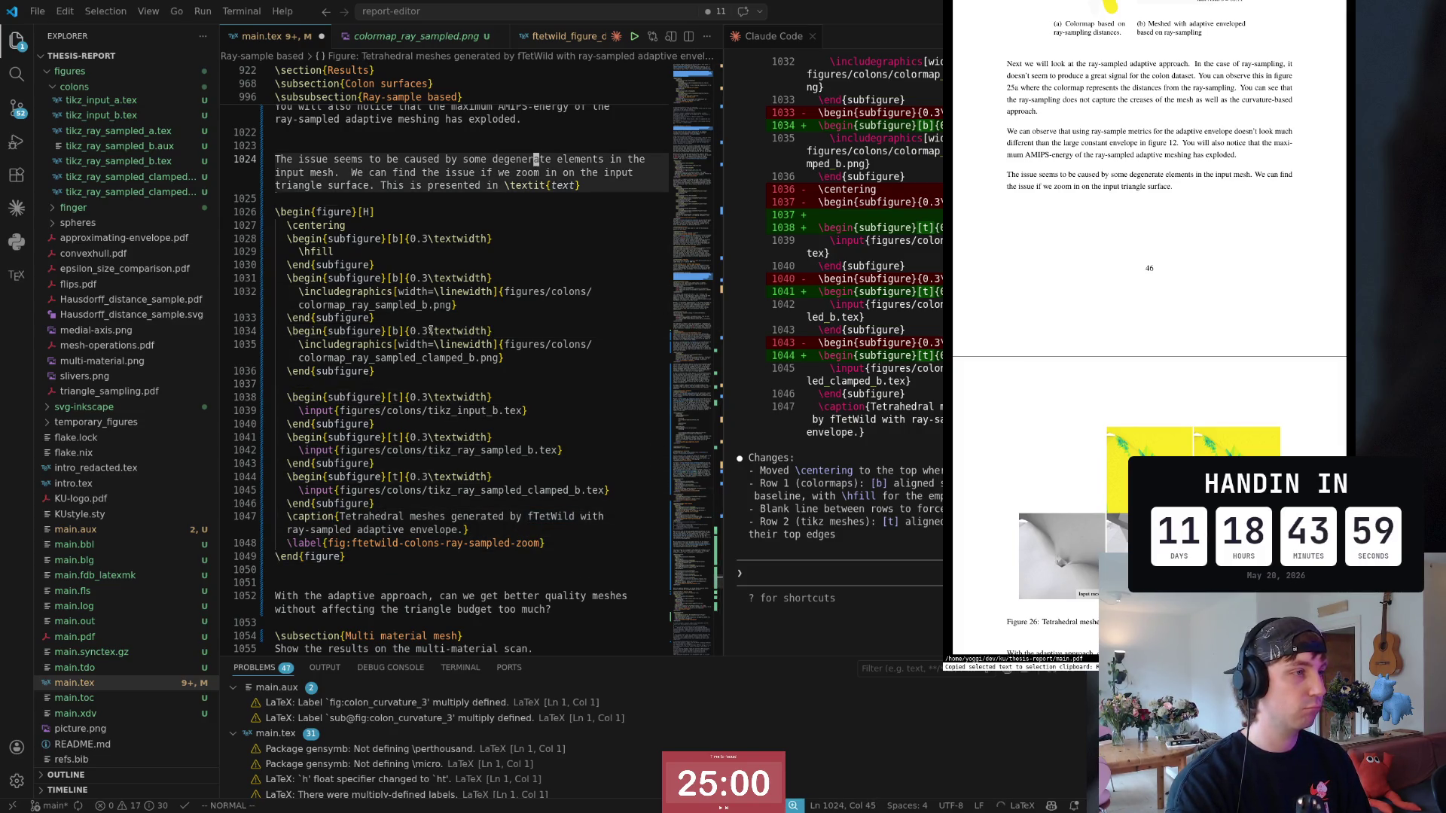
# Step: Replace the \textit{text} placeholder with \ref{fig:ftetwild-colons-ray-sampled-zoom} via autocomplete and save main.tex
pyautogui.press('$')
pyautogui.write('BD')
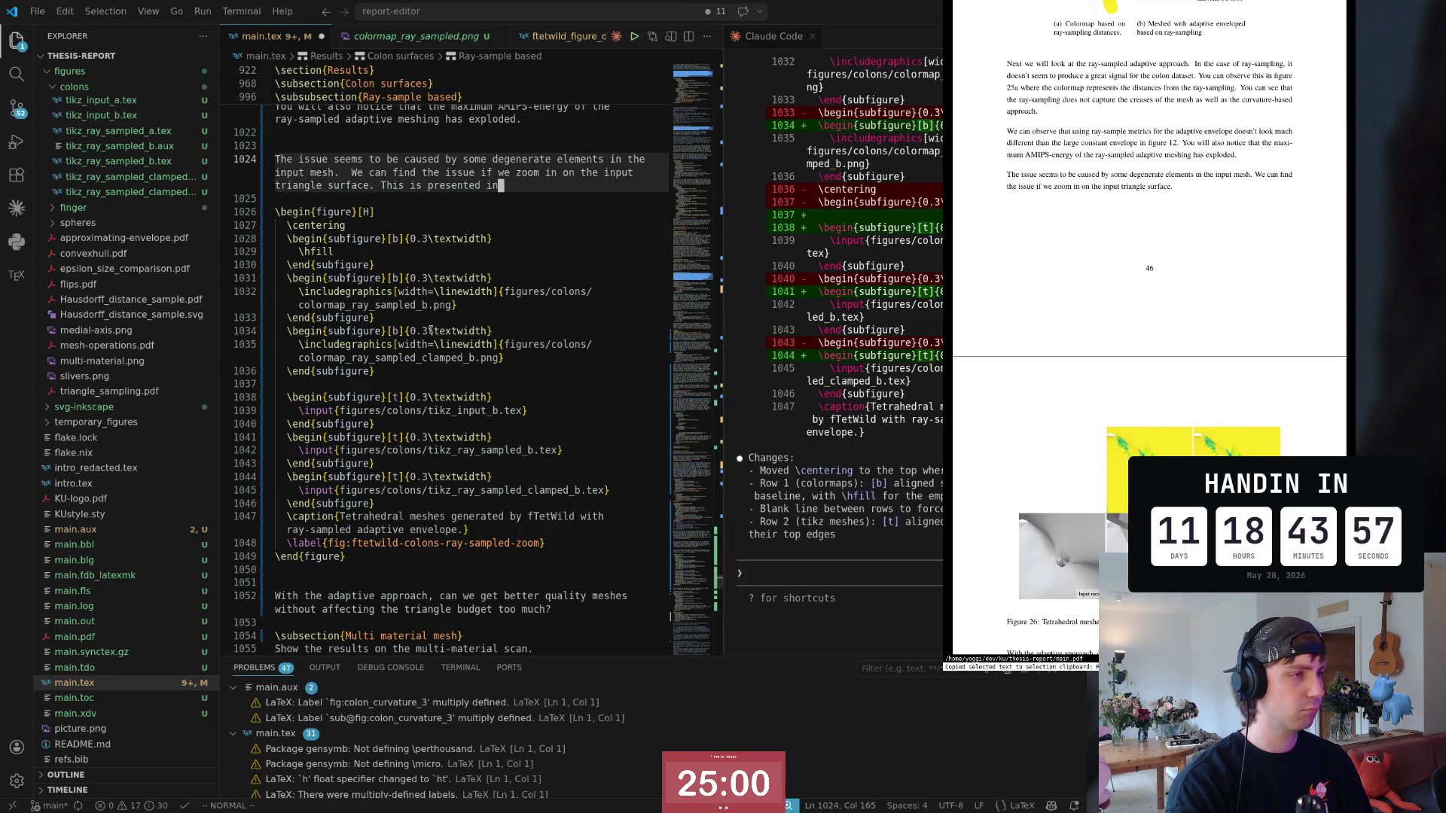
pyautogui.write('ure \ref{fig')
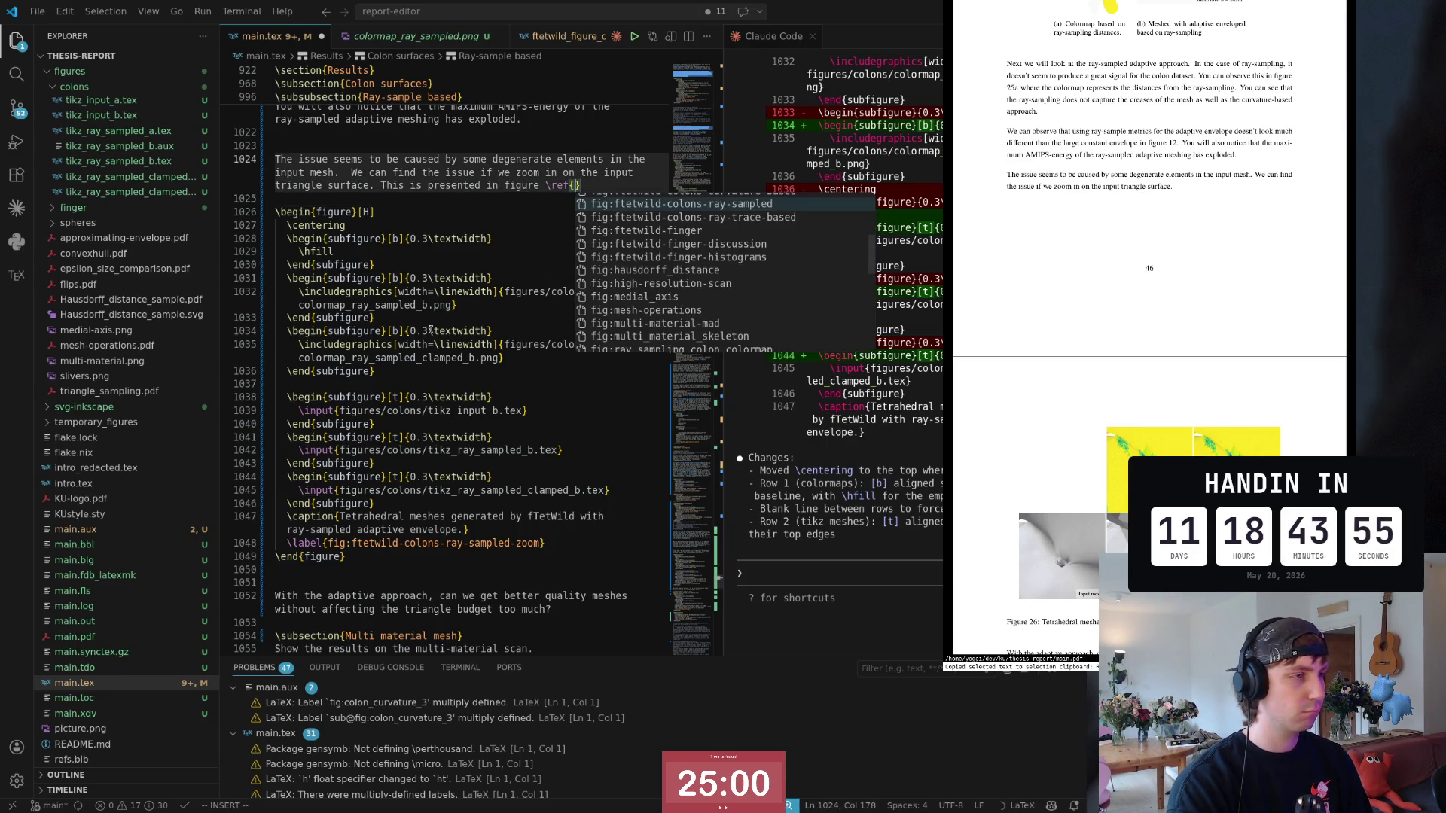
pyautogui.write(':')
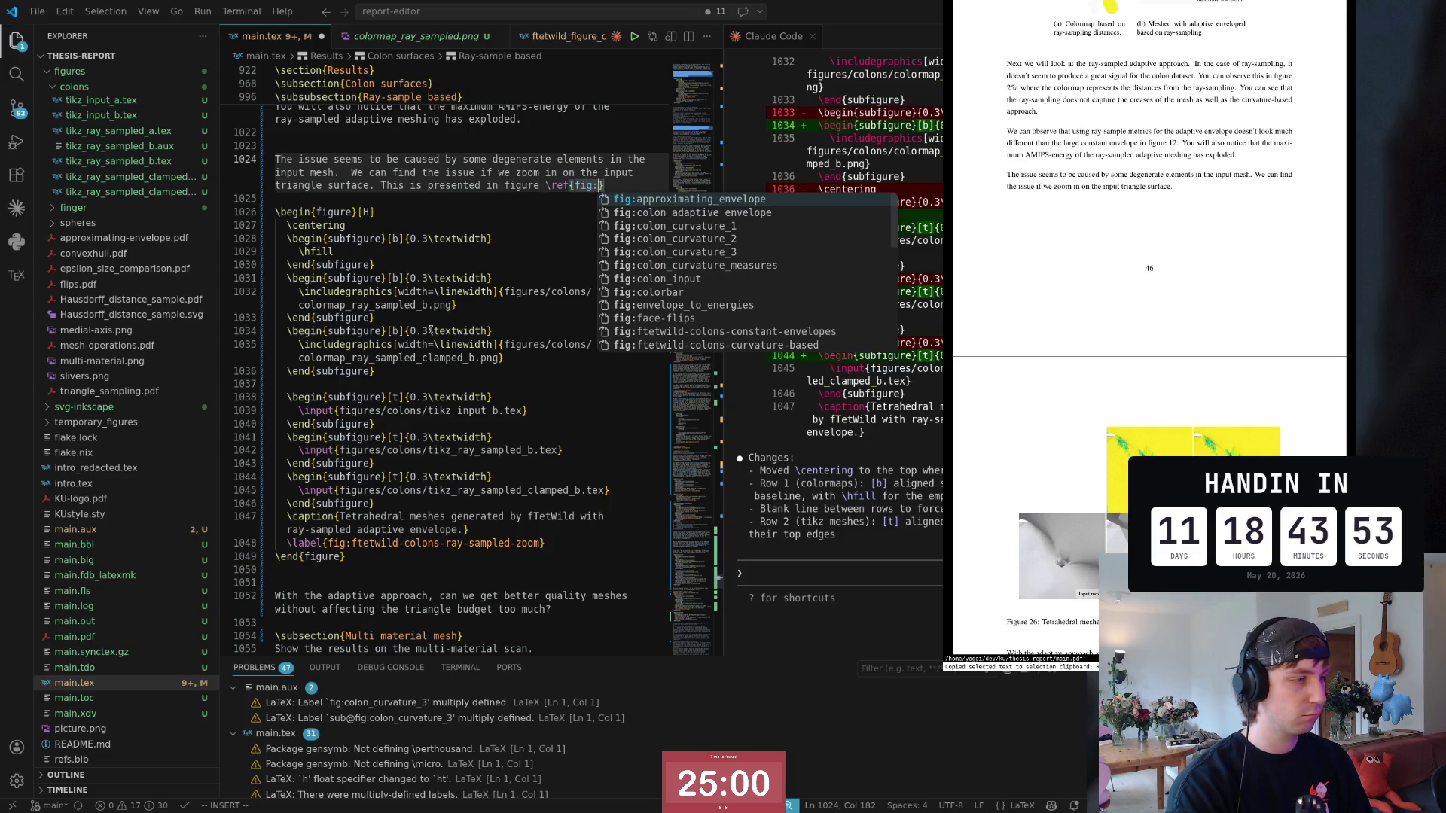
pyautogui.write('ftet')
pyautogui.press('Down')
pyautogui.press('Down')
pyautogui.press('Down')
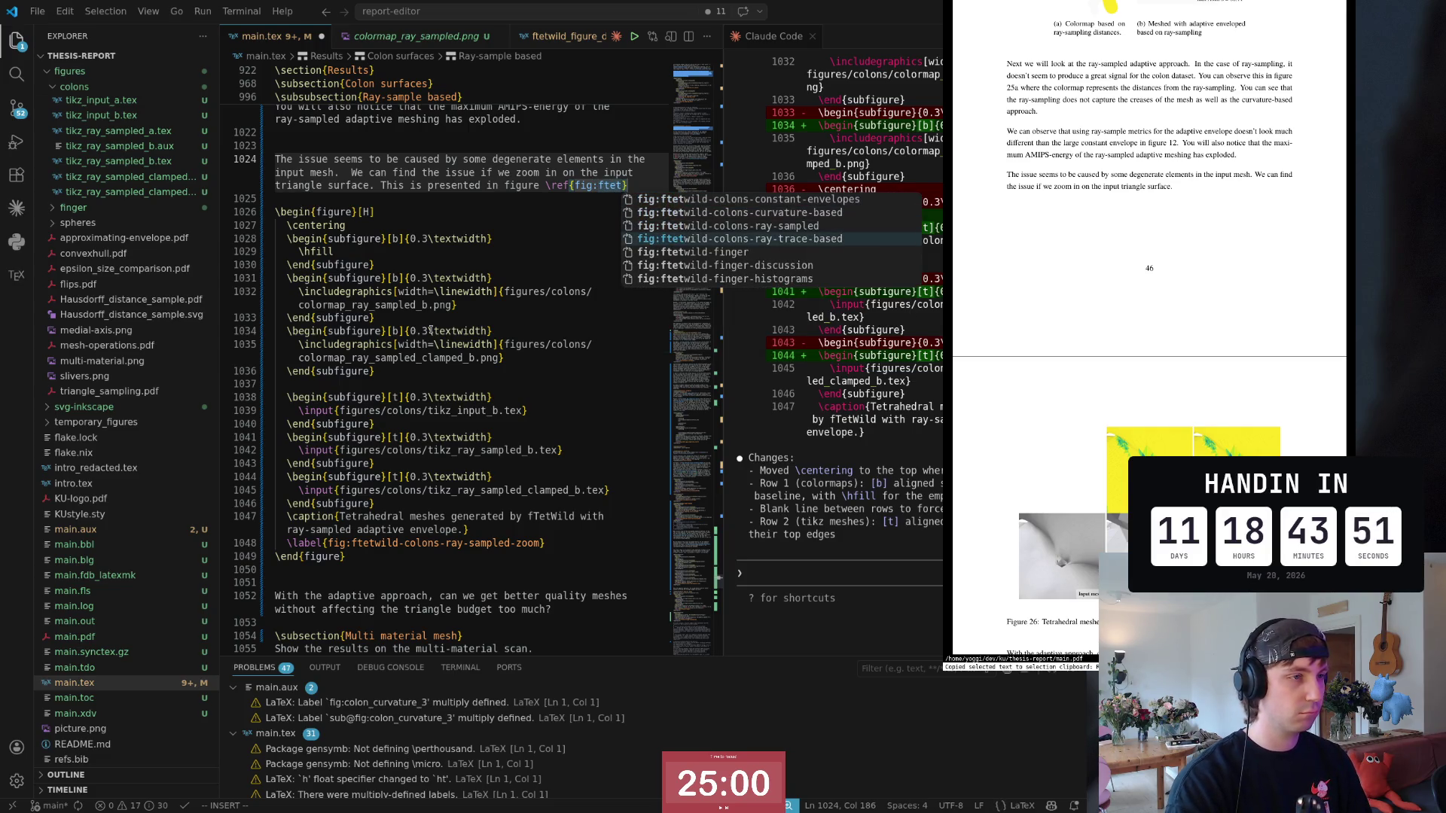
pyautogui.press('Down')
pyautogui.press('Up')
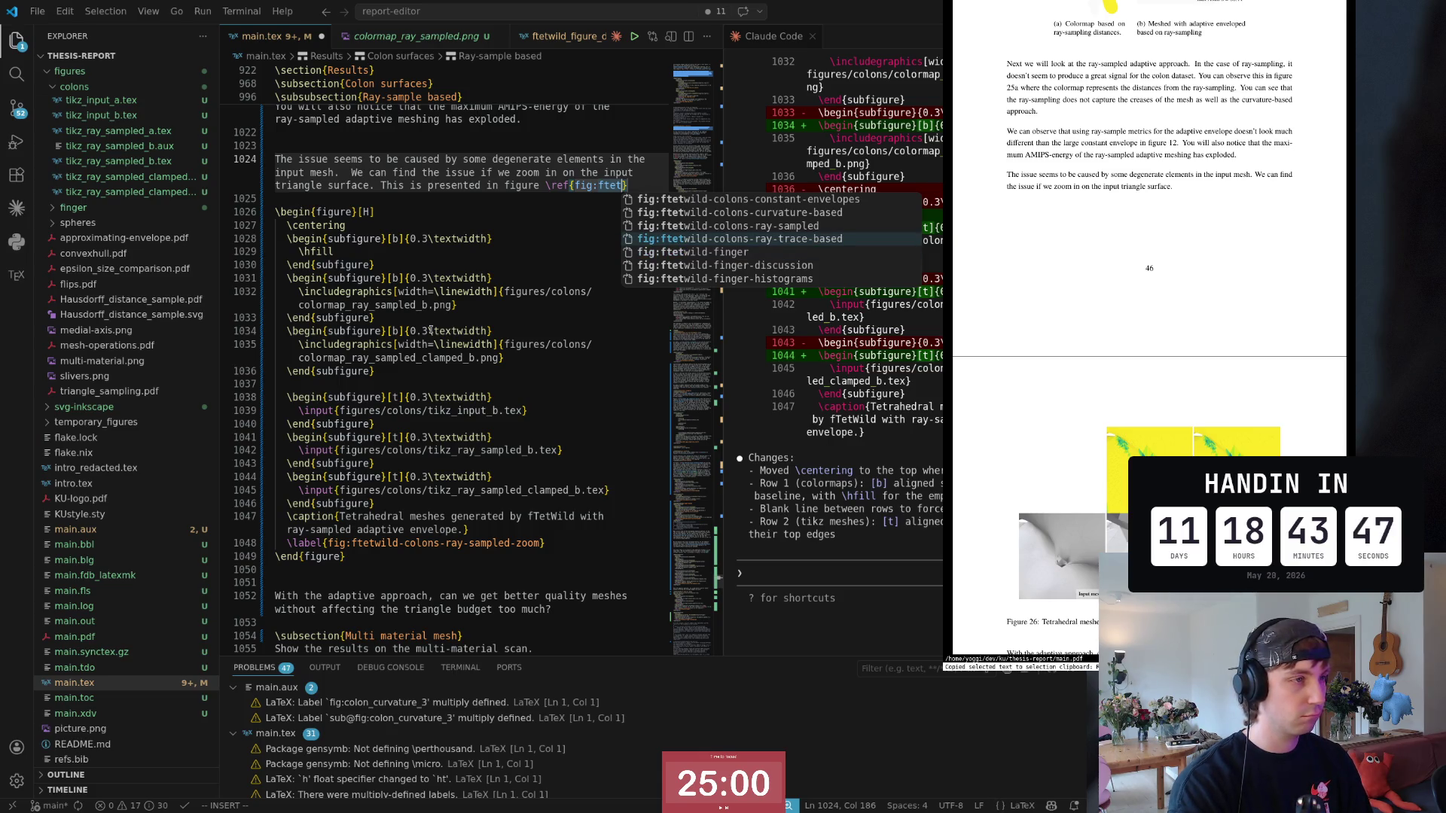
pyautogui.write('wild-col')
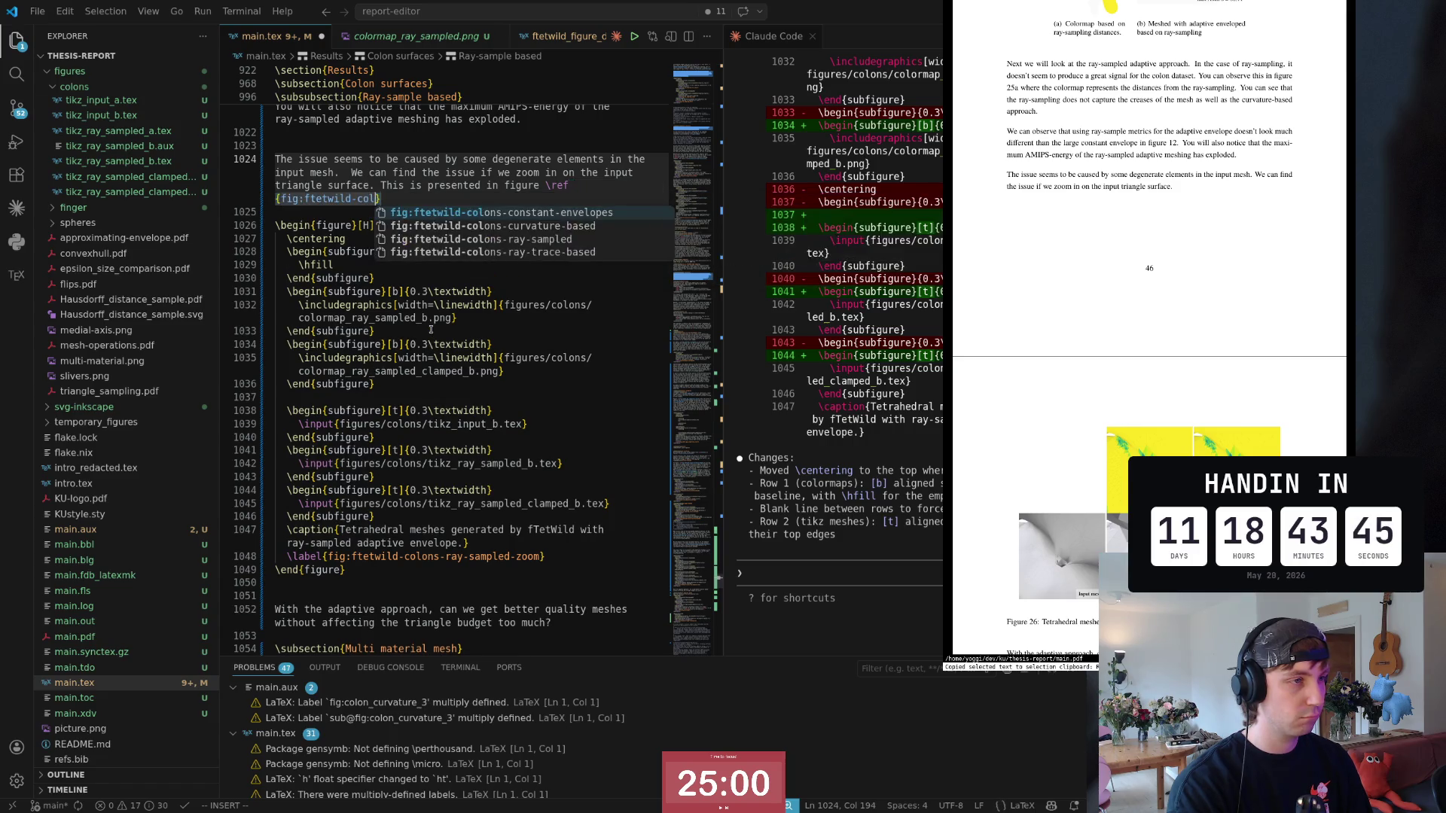
pyautogui.write('o')
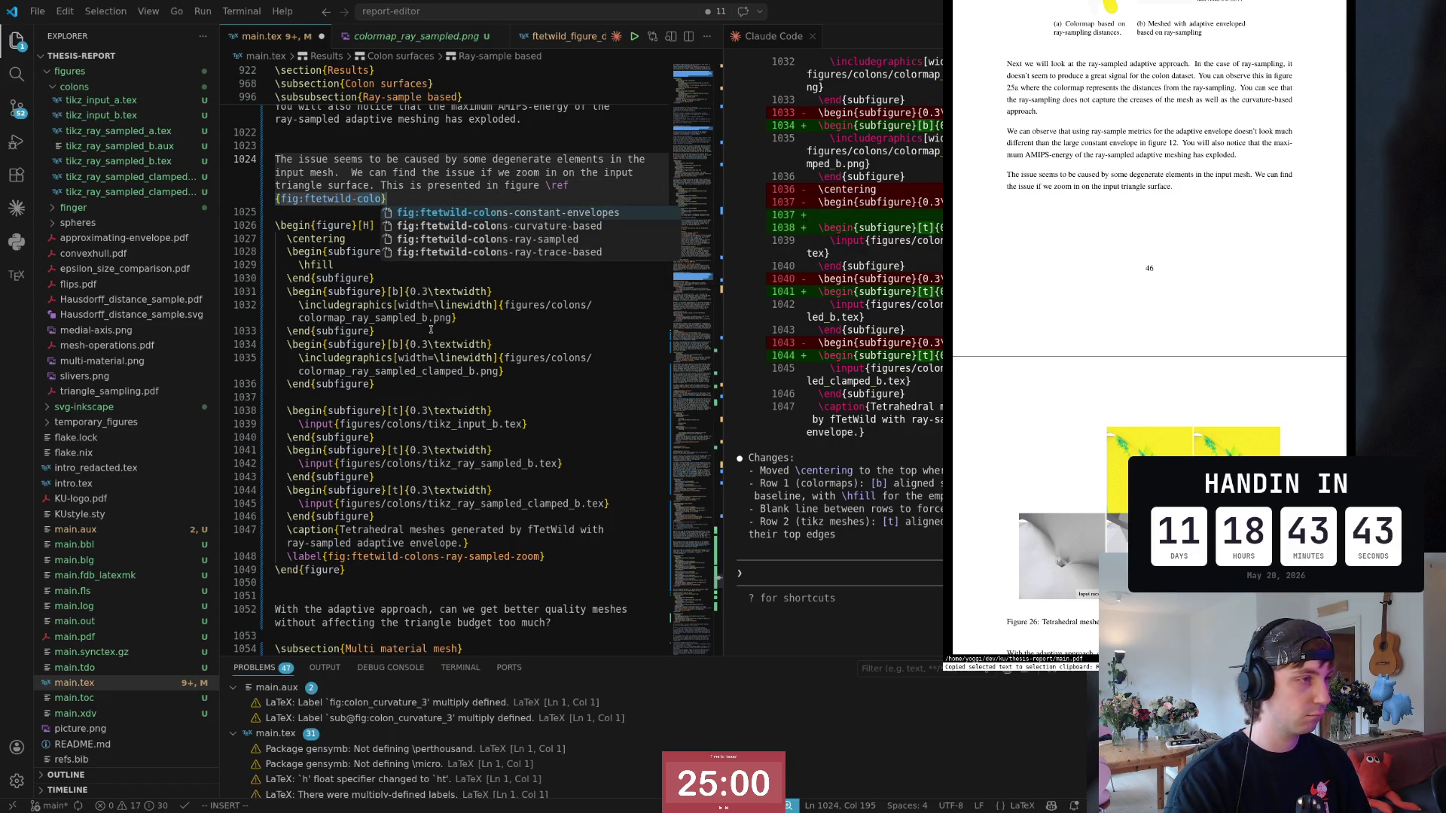
pyautogui.press('Down')
pyautogui.press('Down')
pyautogui.press('Return')
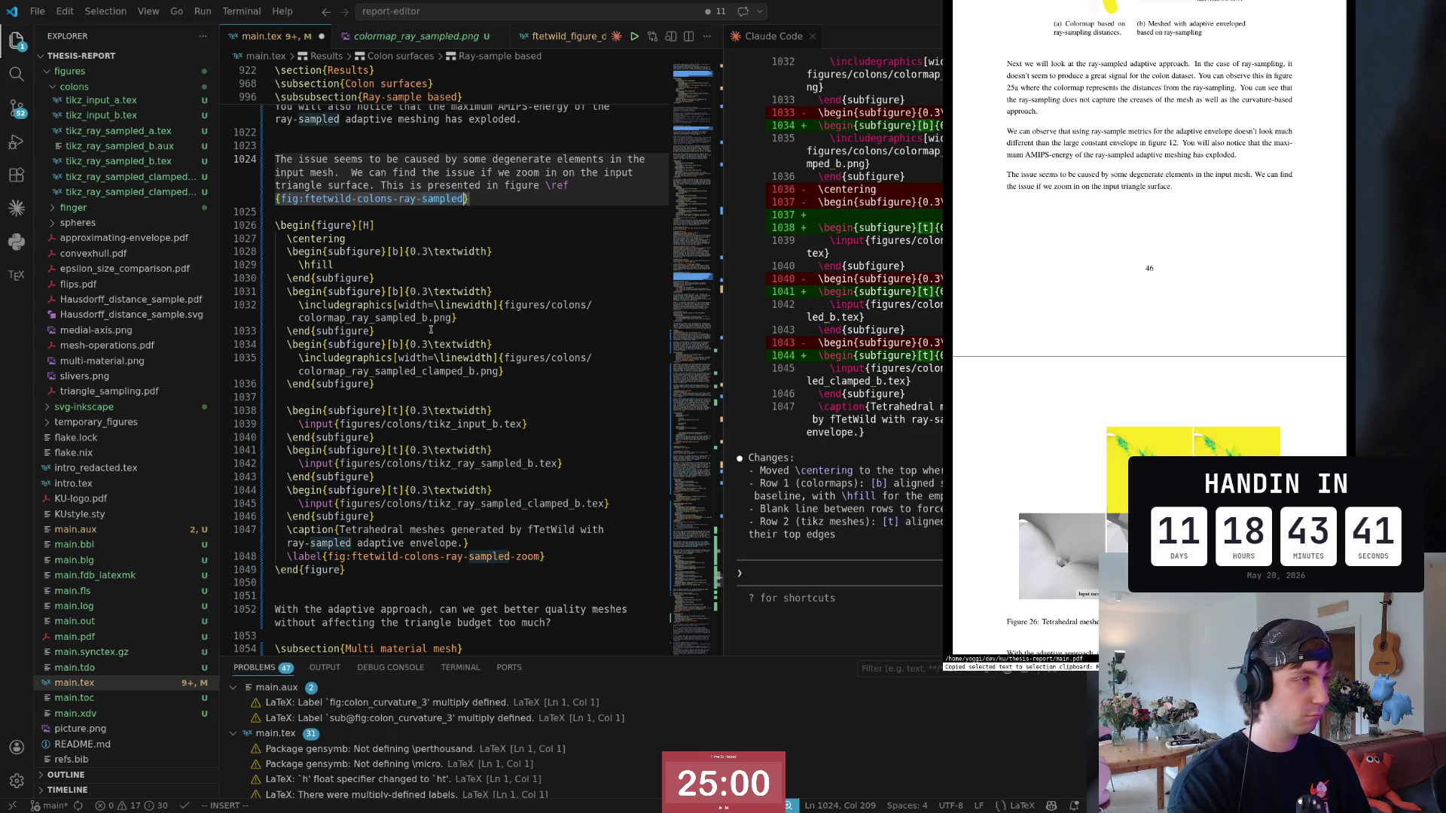
pyautogui.write('-zoo')
pyautogui.write('m')
pyautogui.press('Escape')
pyautogui.write(':w')
pyautogui.press('Return')
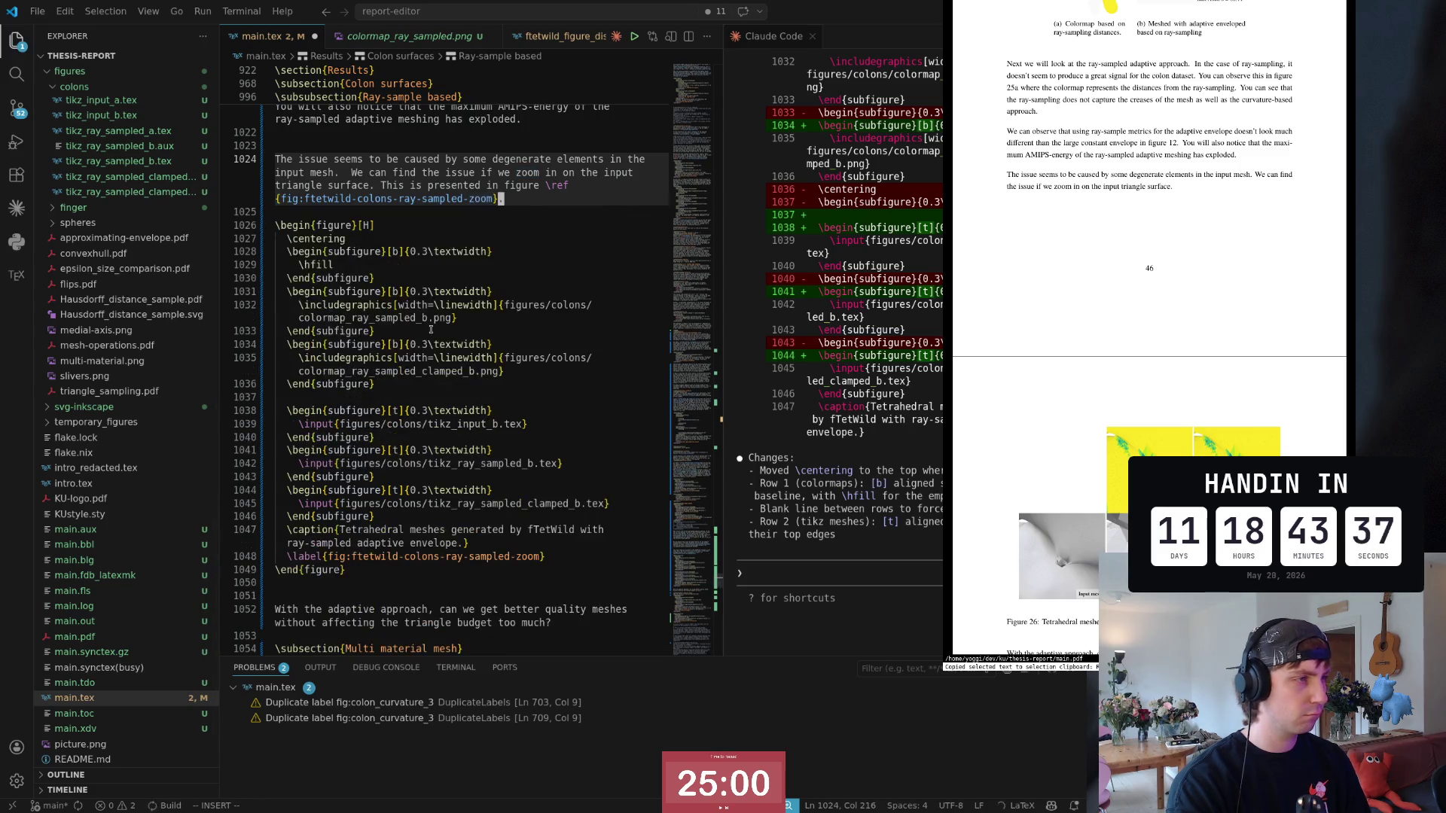
pyautogui.press('$')
# Step: Prefix the zoom figure caption with 'Zoomed in view of'
pyautogui.press('o')
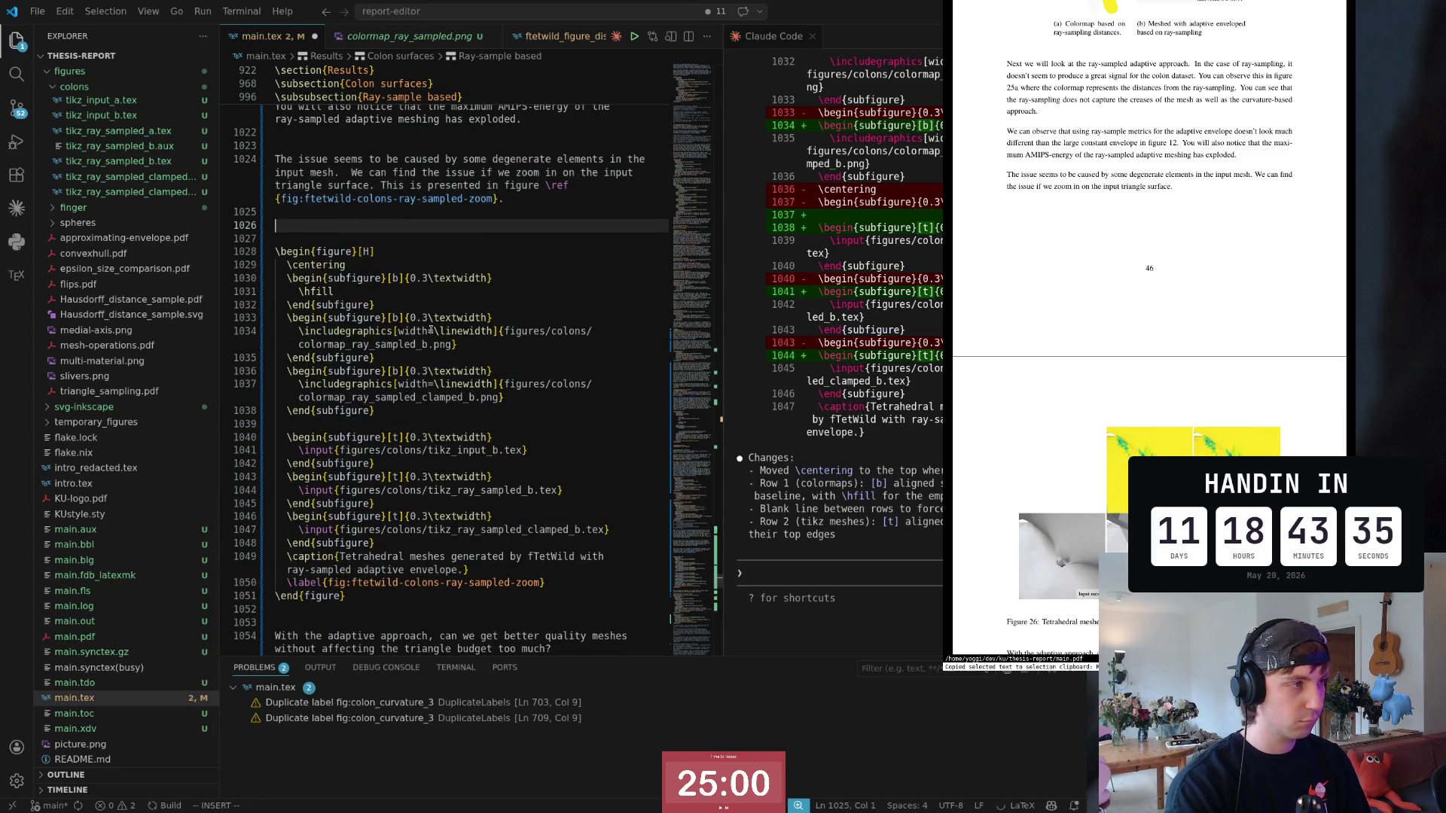
pyautogui.press('Escape')
pyautogui.press('k')
pyautogui.press('o')
pyautogui.press('Escape')
pyautogui.press('j')
pyautogui.press('j')
pyautogui.press('j')
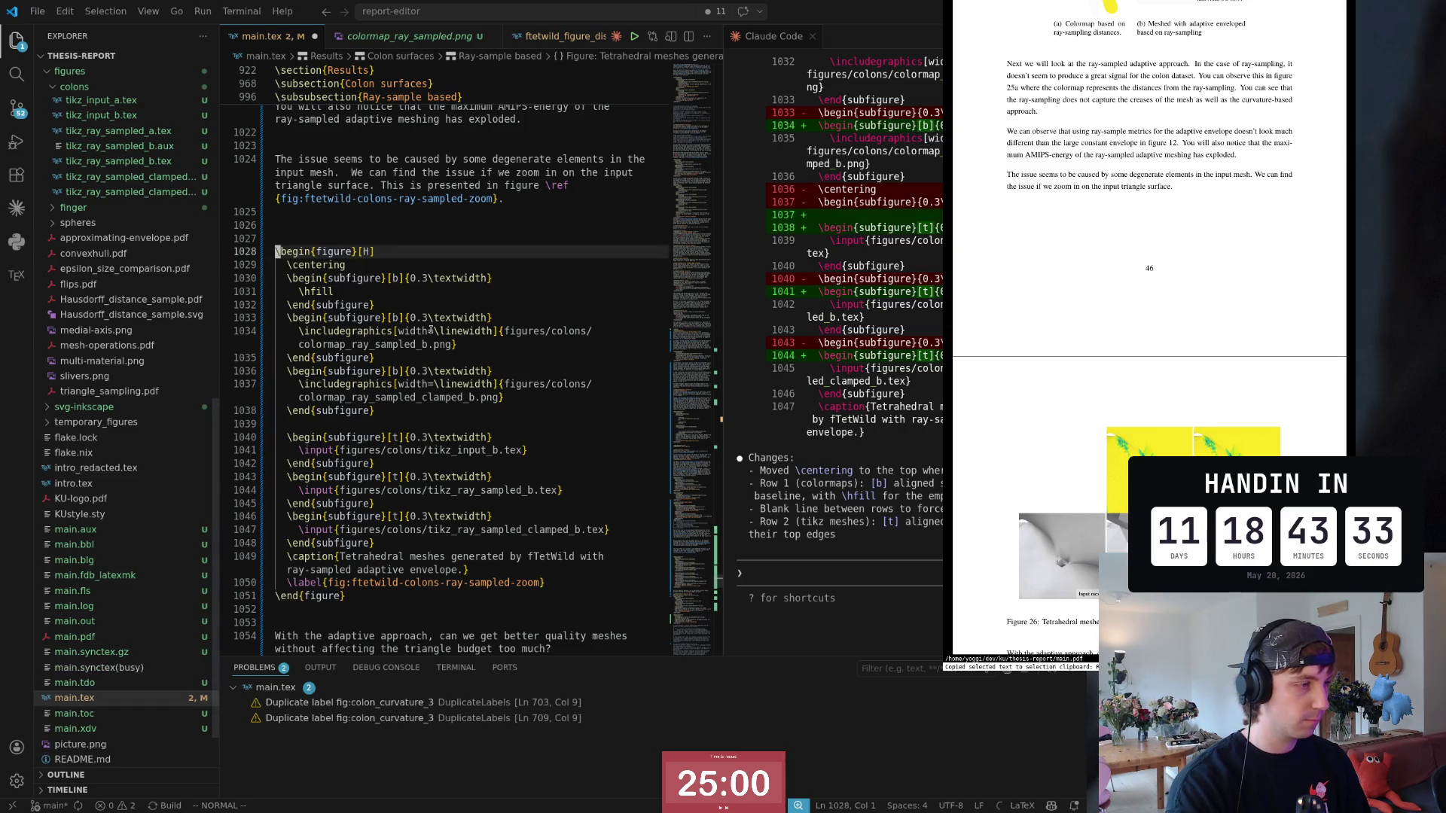
pyautogui.press('j')
pyautogui.press('j')
pyautogui.press('j')
pyautogui.press('j')
pyautogui.press('j')
pyautogui.press('j')
pyautogui.press('j')
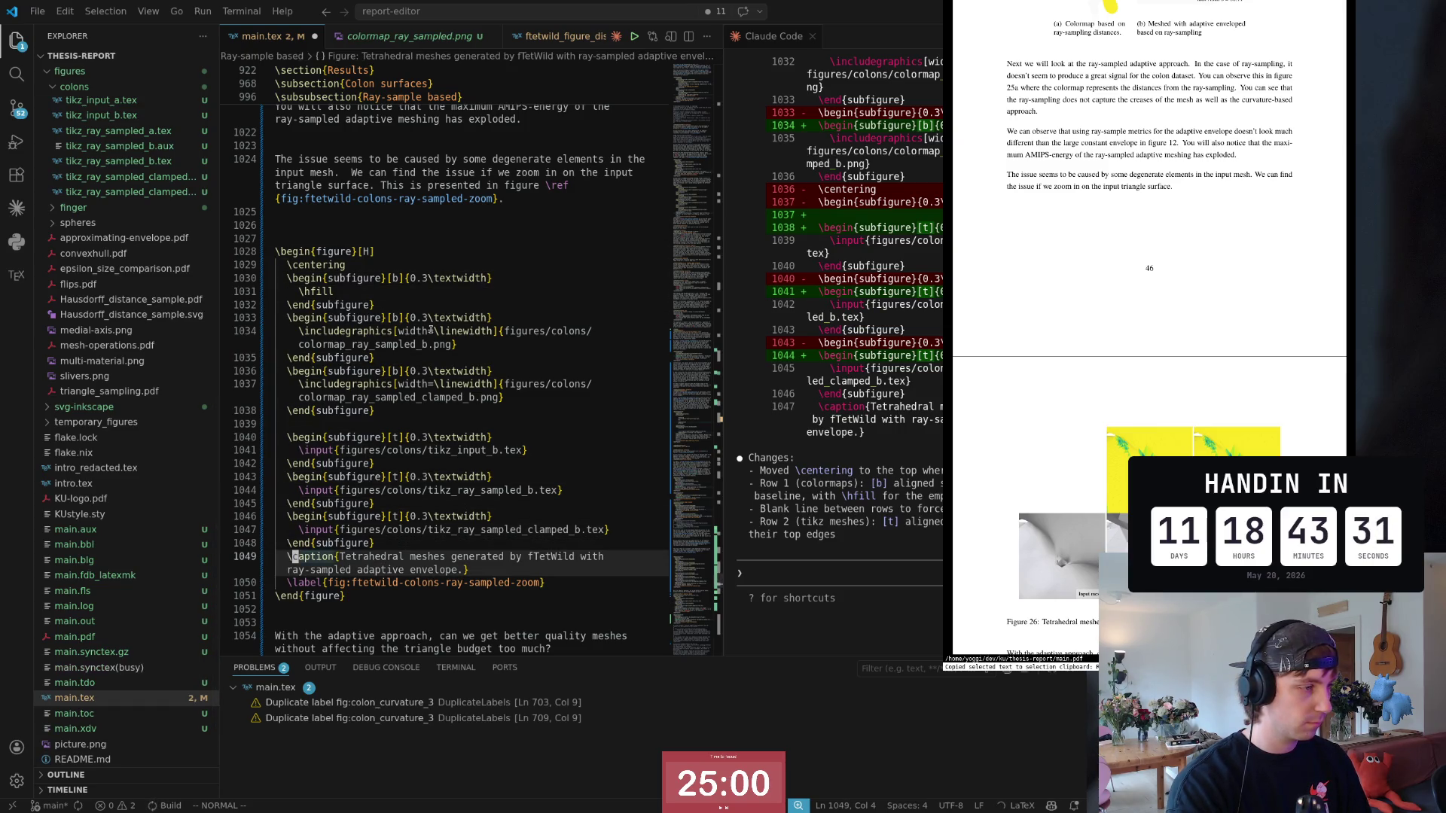
pyautogui.press('f')
pyautogui.press('f')
pyautogui.press('b')
pyautogui.press('b')
pyautogui.press('b')
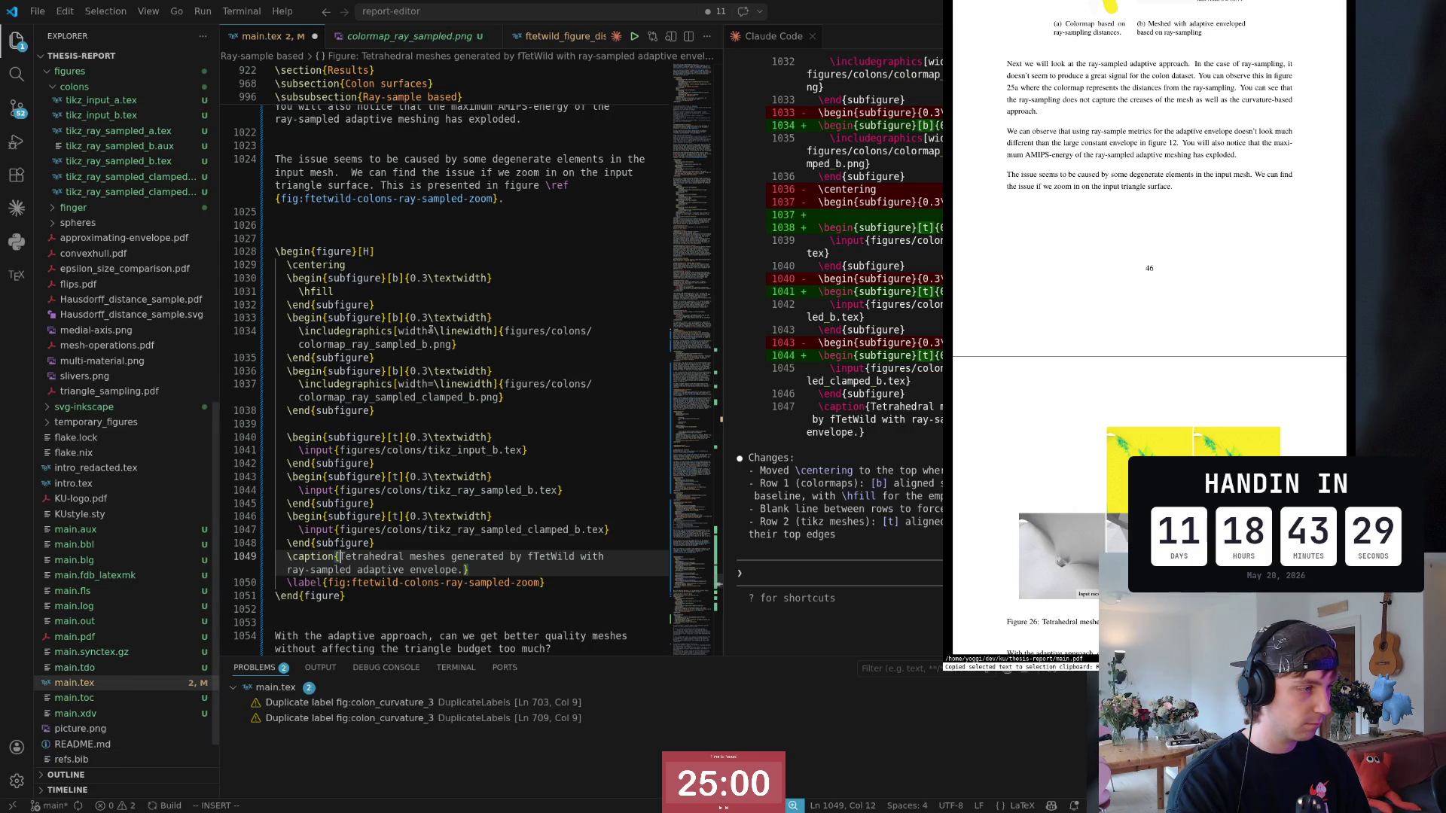
pyautogui.write('iZoomed')
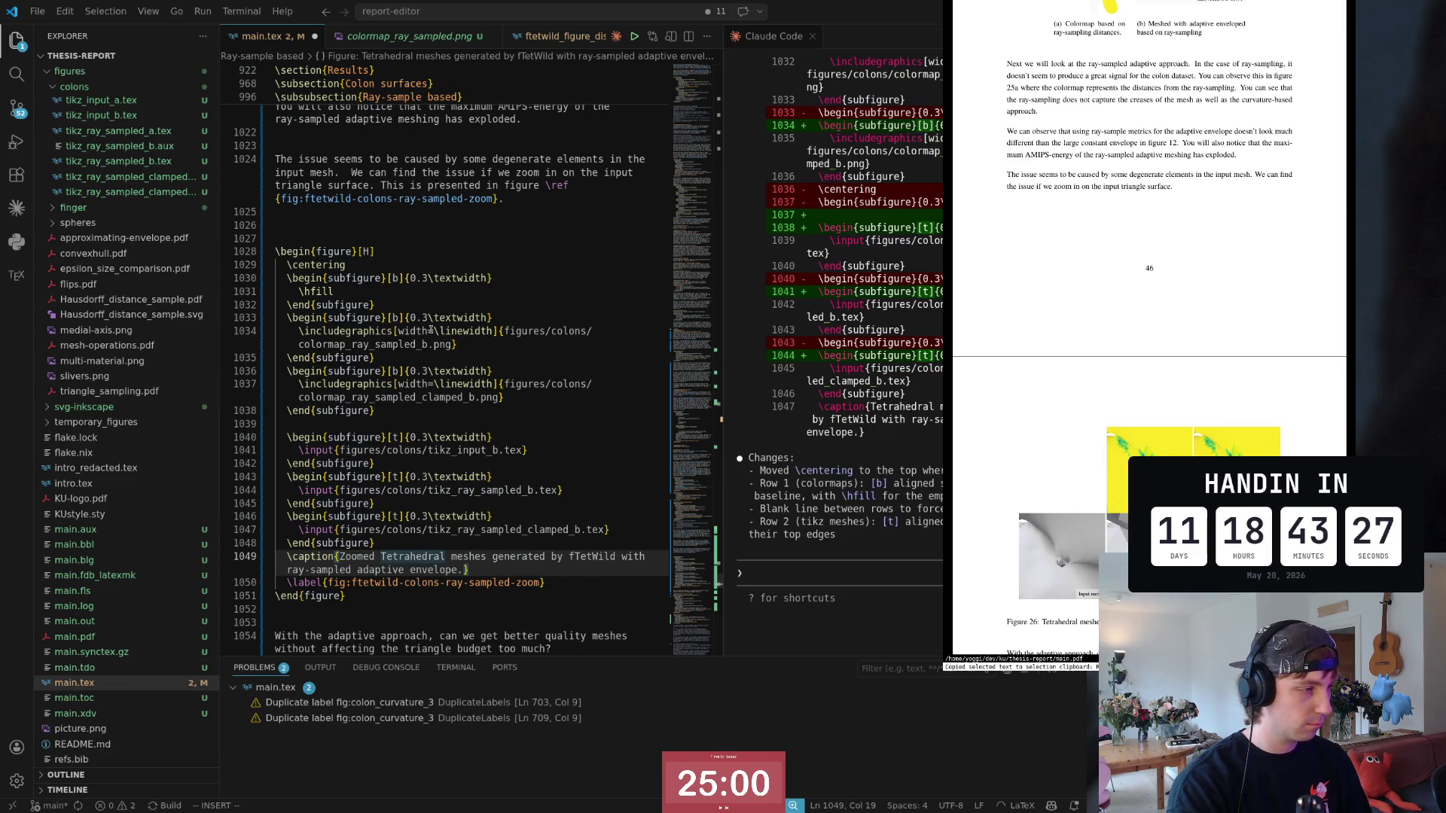
pyautogui.write(' in view of')
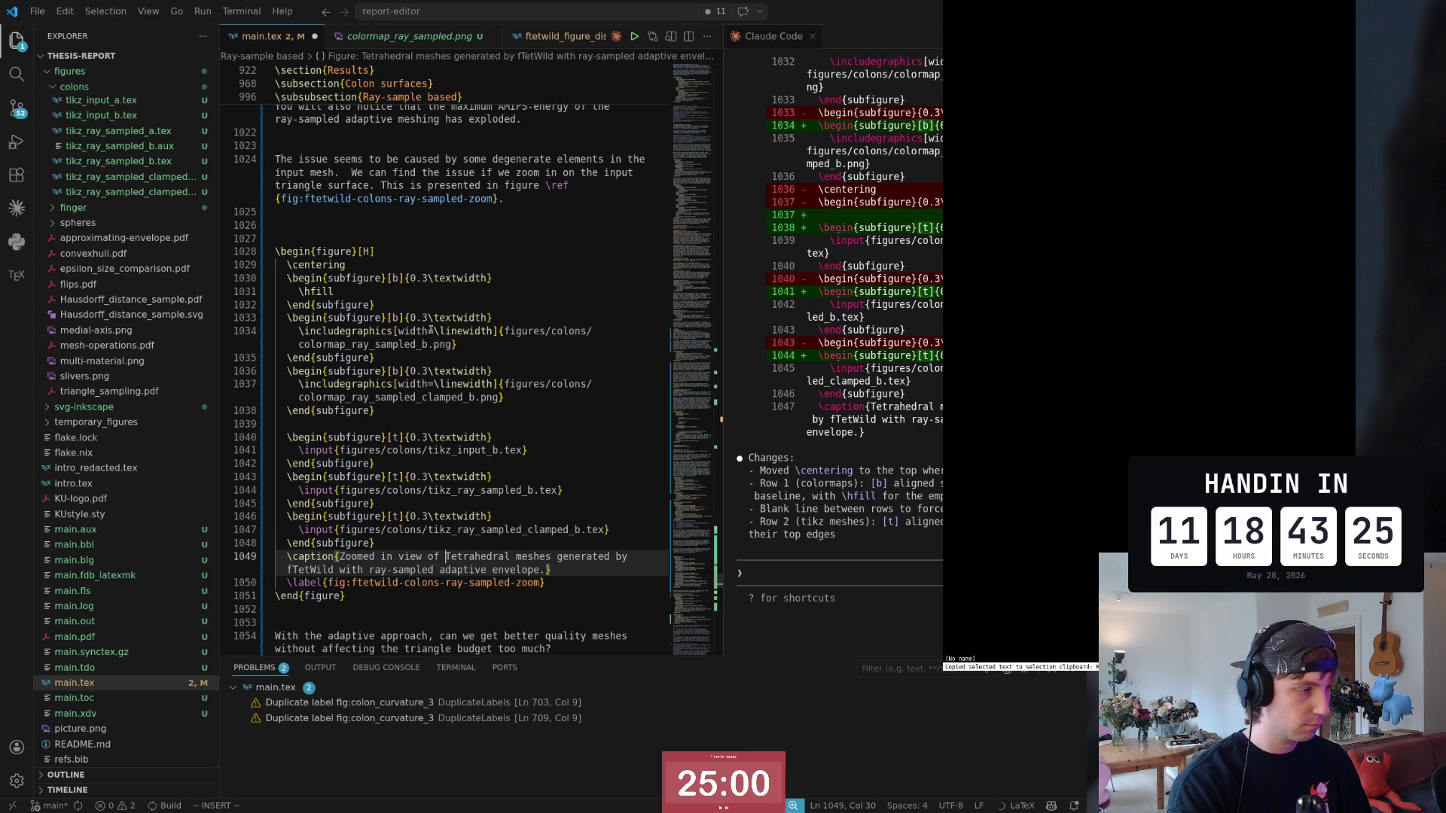
pyautogui.press('Escape')
# Step: Lowercase 'tetrahedral' in the caption and append the Copilot description of the colormap top row and mesh bottom row
pyautogui.press('v')
pyautogui.press('e')
pyautogui.press('u')
pyautogui.press('j')
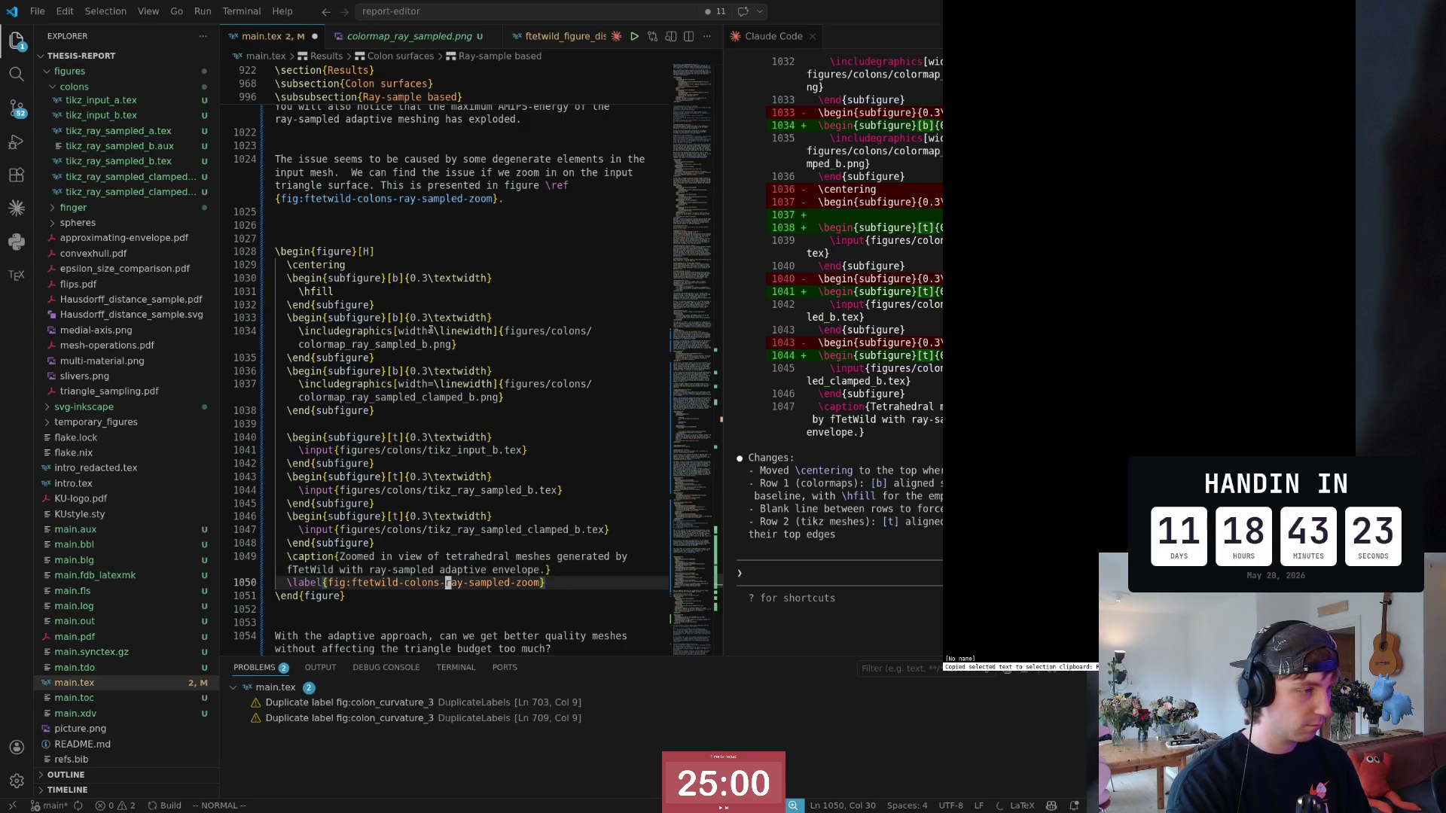
pyautogui.press('^')
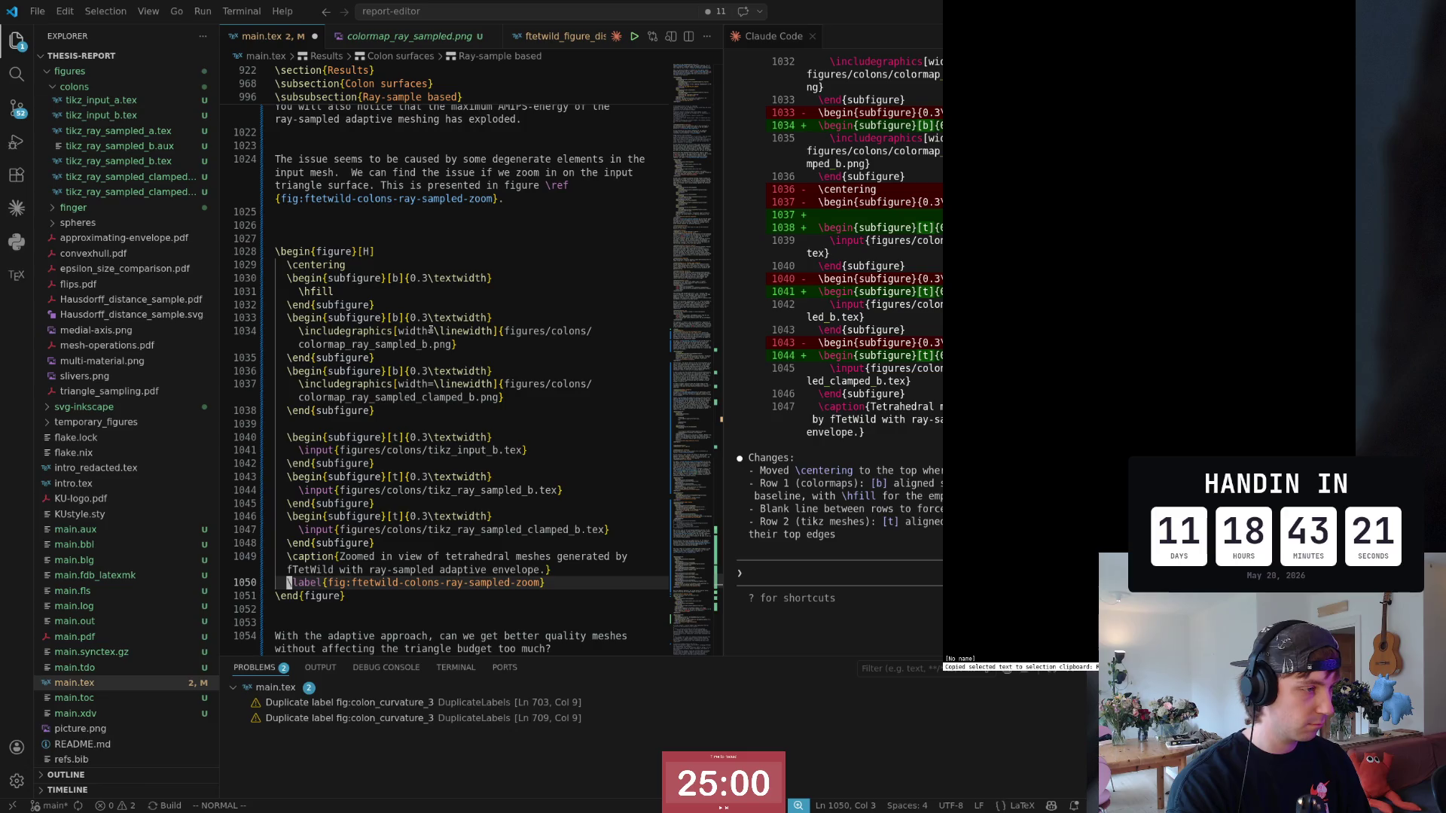
pyautogui.press('k')
pyautogui.press('$')
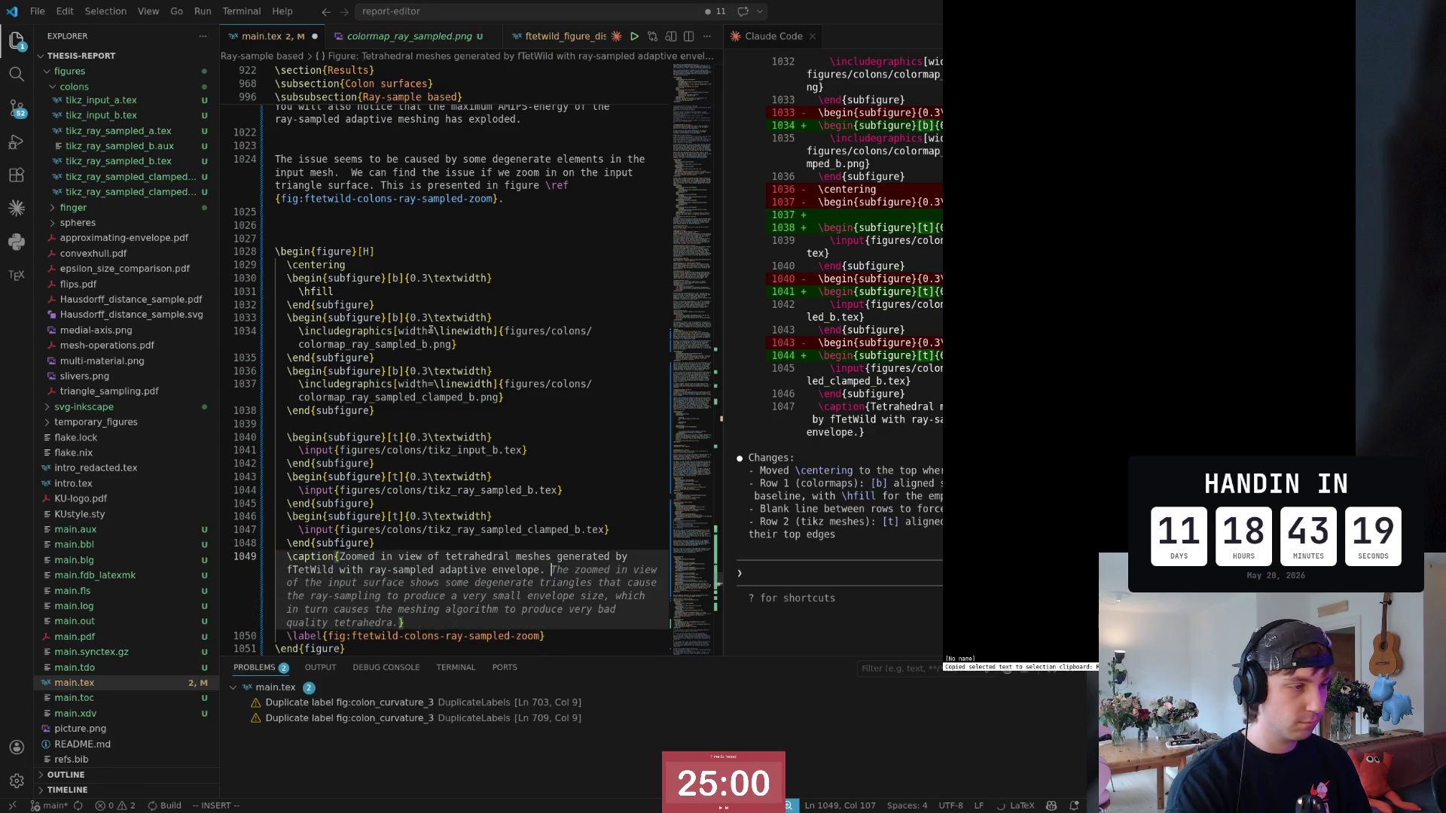
pyautogui.write('In the first row')
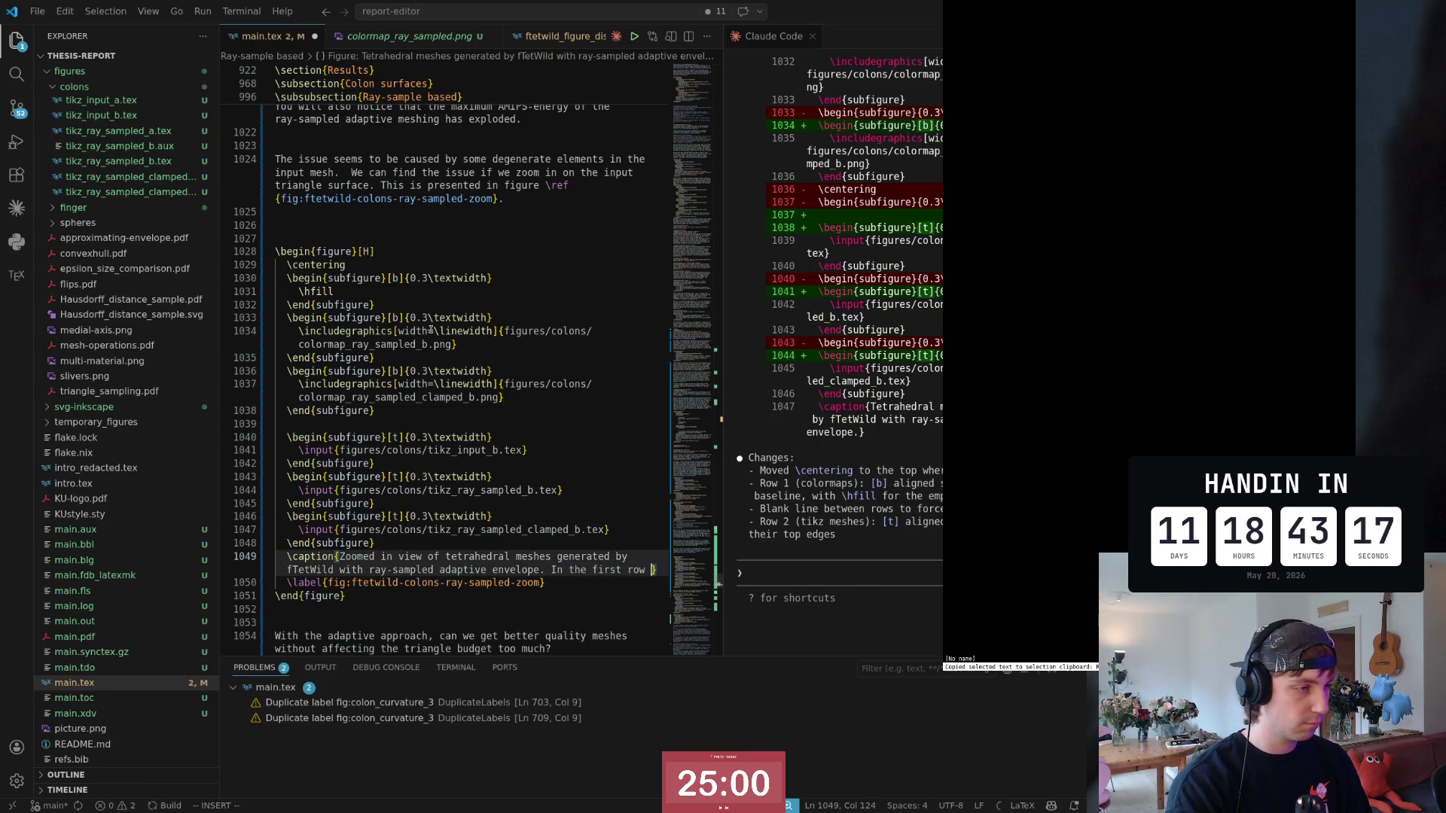
pyautogui.write('e have the')
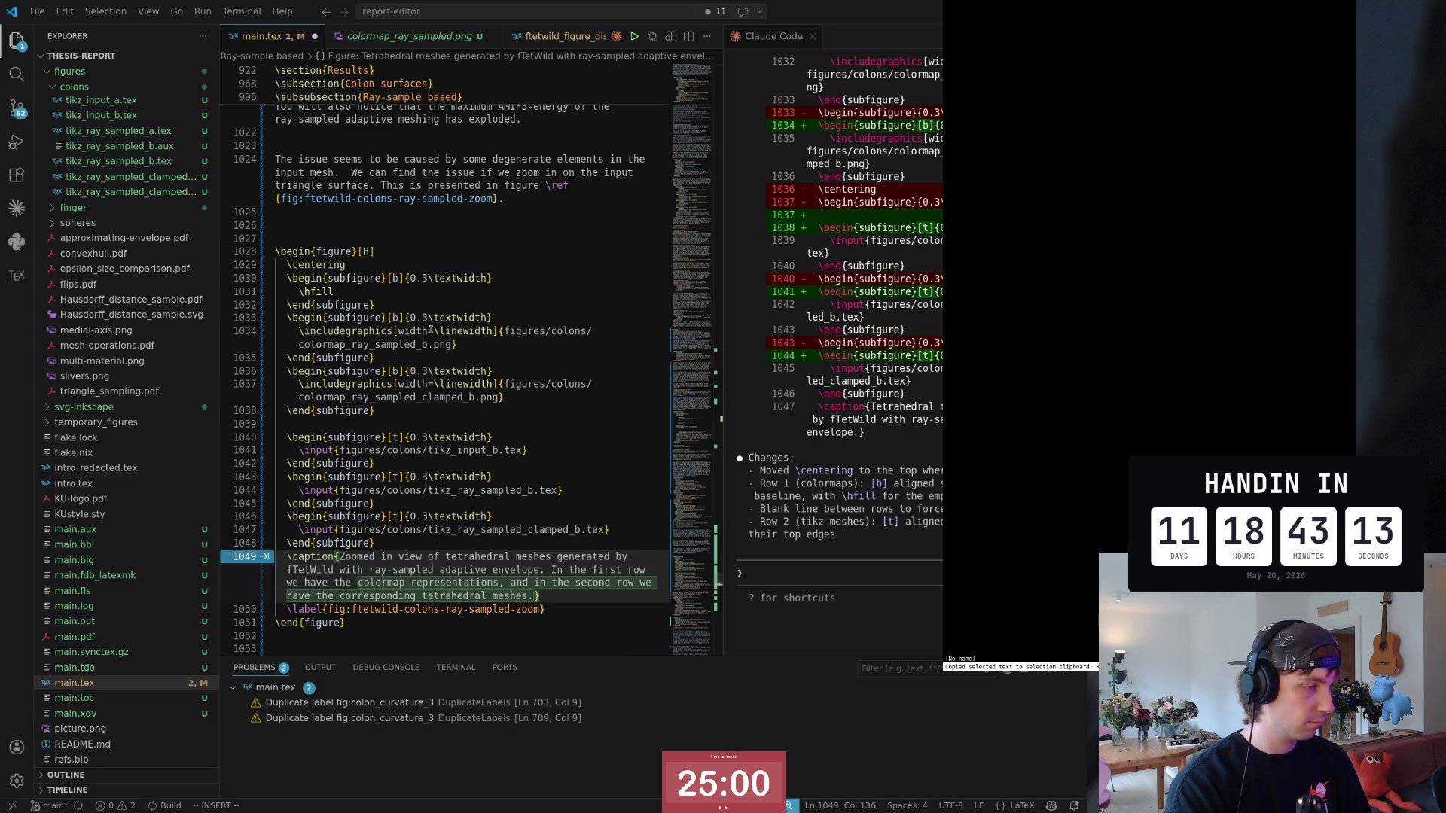
pyautogui.press('Tab')
pyautogui.press('Escape')
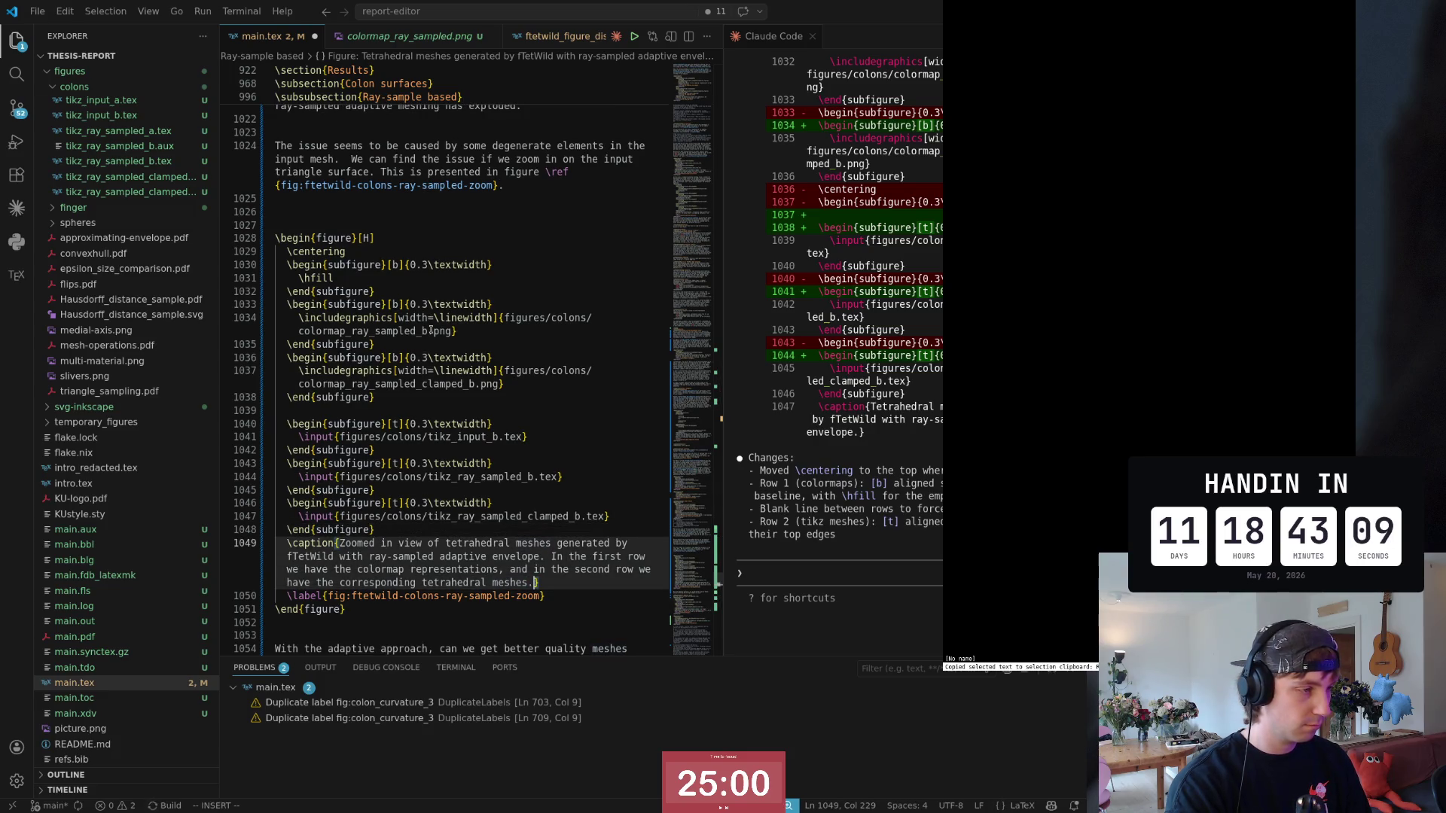
pyautogui.press('Escape')
# Step: Delete the extra blank lines above the figure and open a line for the next paragraph
pyautogui.press('k')
pyautogui.press('k')
pyautogui.press('k')
pyautogui.press('k')
pyautogui.press('k')
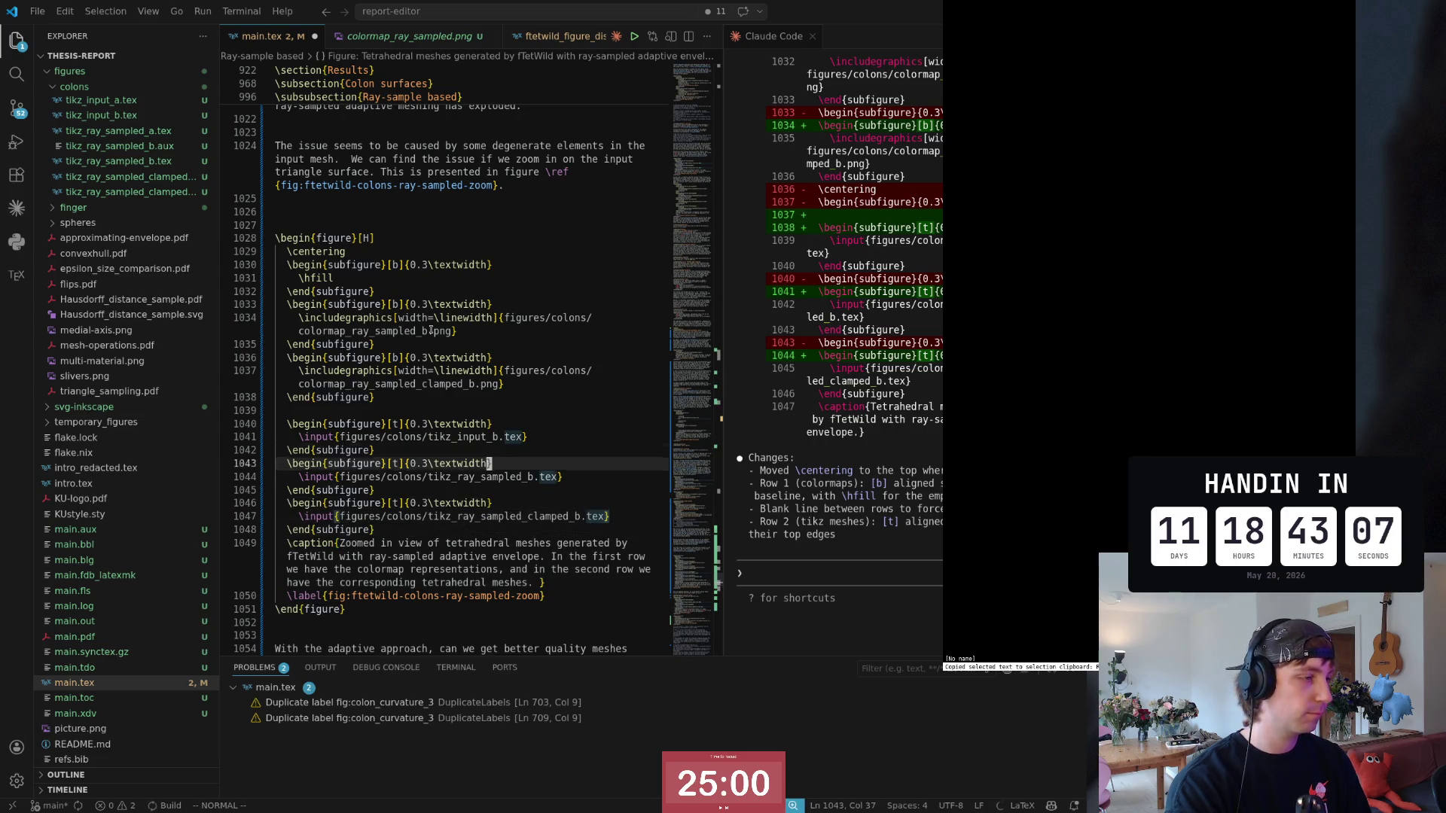
pyautogui.press('k')
pyautogui.press('k')
pyautogui.press('k')
pyautogui.press('k')
pyautogui.press('k')
pyautogui.press('k')
pyautogui.press('j')
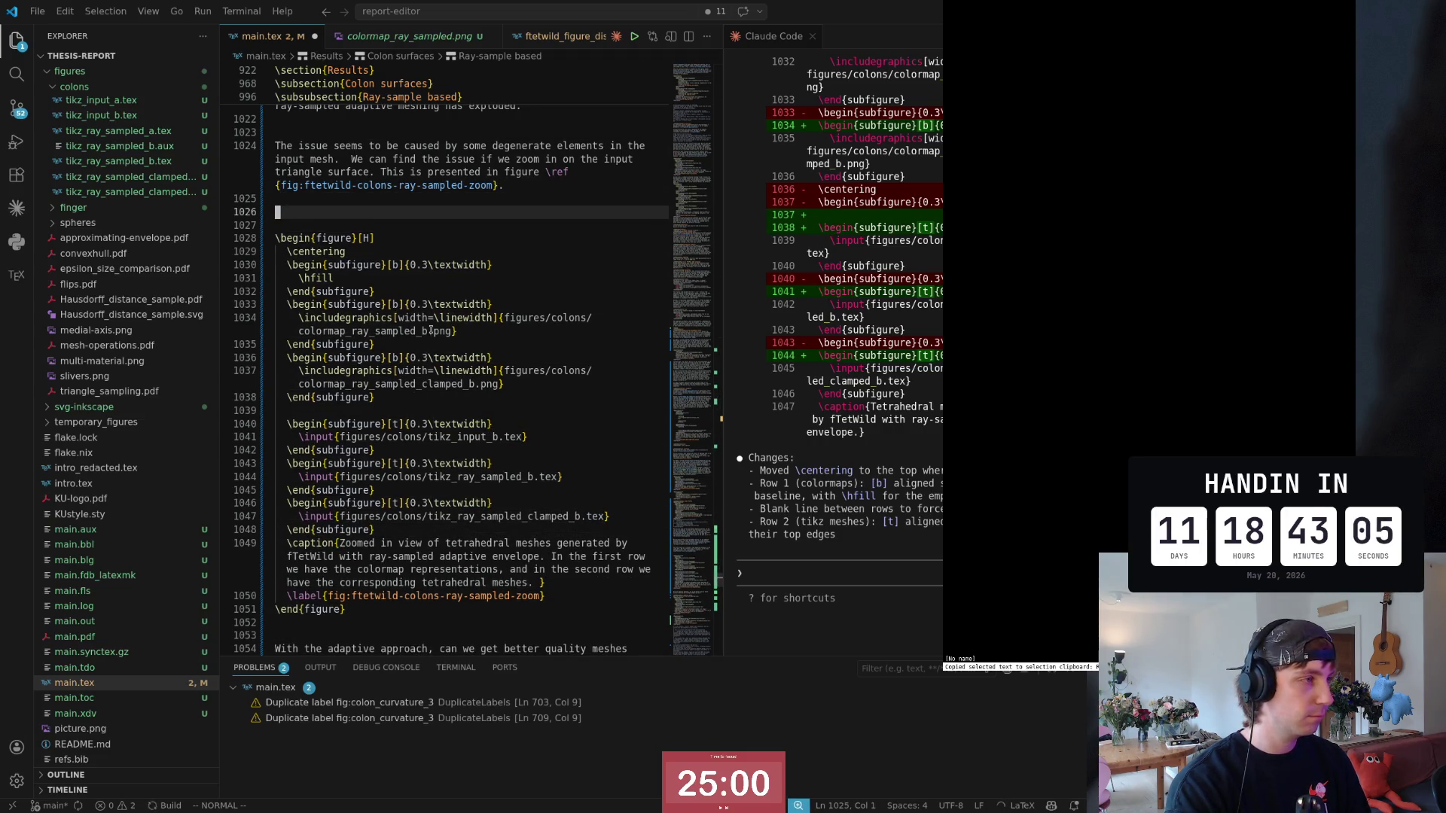
pyautogui.press('k')
pyautogui.press('d')
pyautogui.press('d')
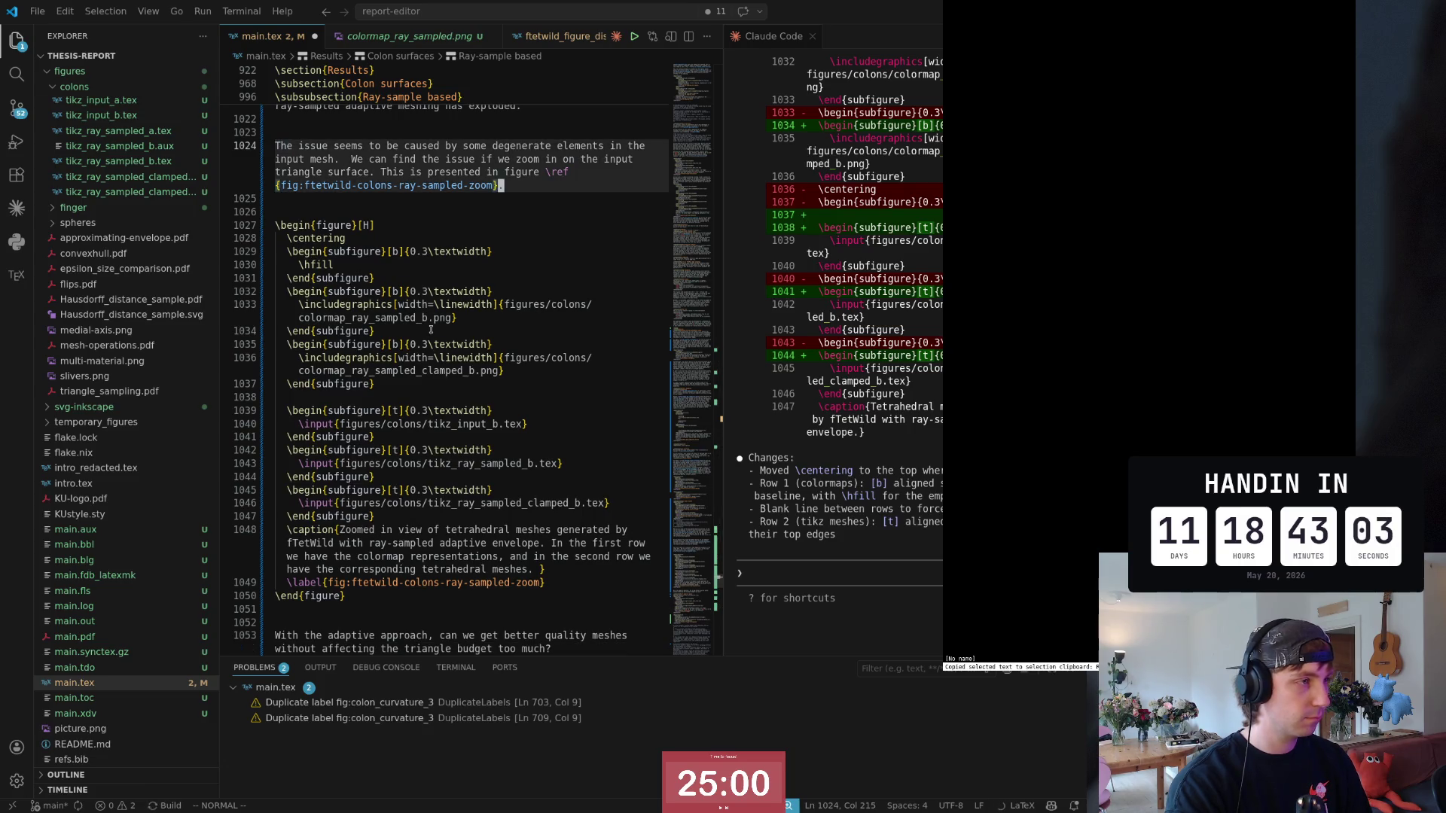
pyautogui.press('d')
pyautogui.press('d')
pyautogui.press('k')
pyautogui.press('j')
pyautogui.press('d')
pyautogui.press('d')
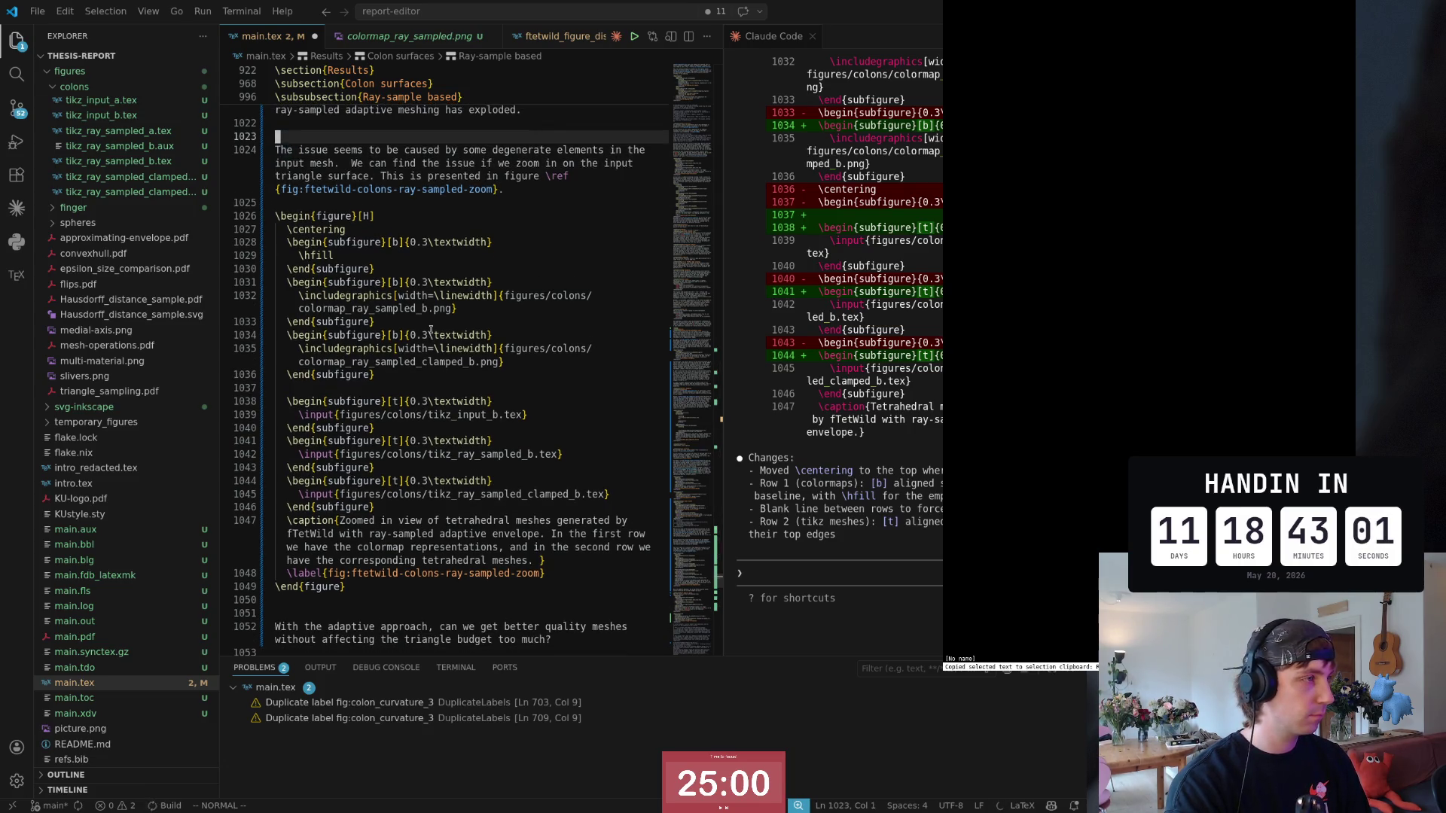
pyautogui.press('k')
pyautogui.press('j')
pyautogui.press('p')
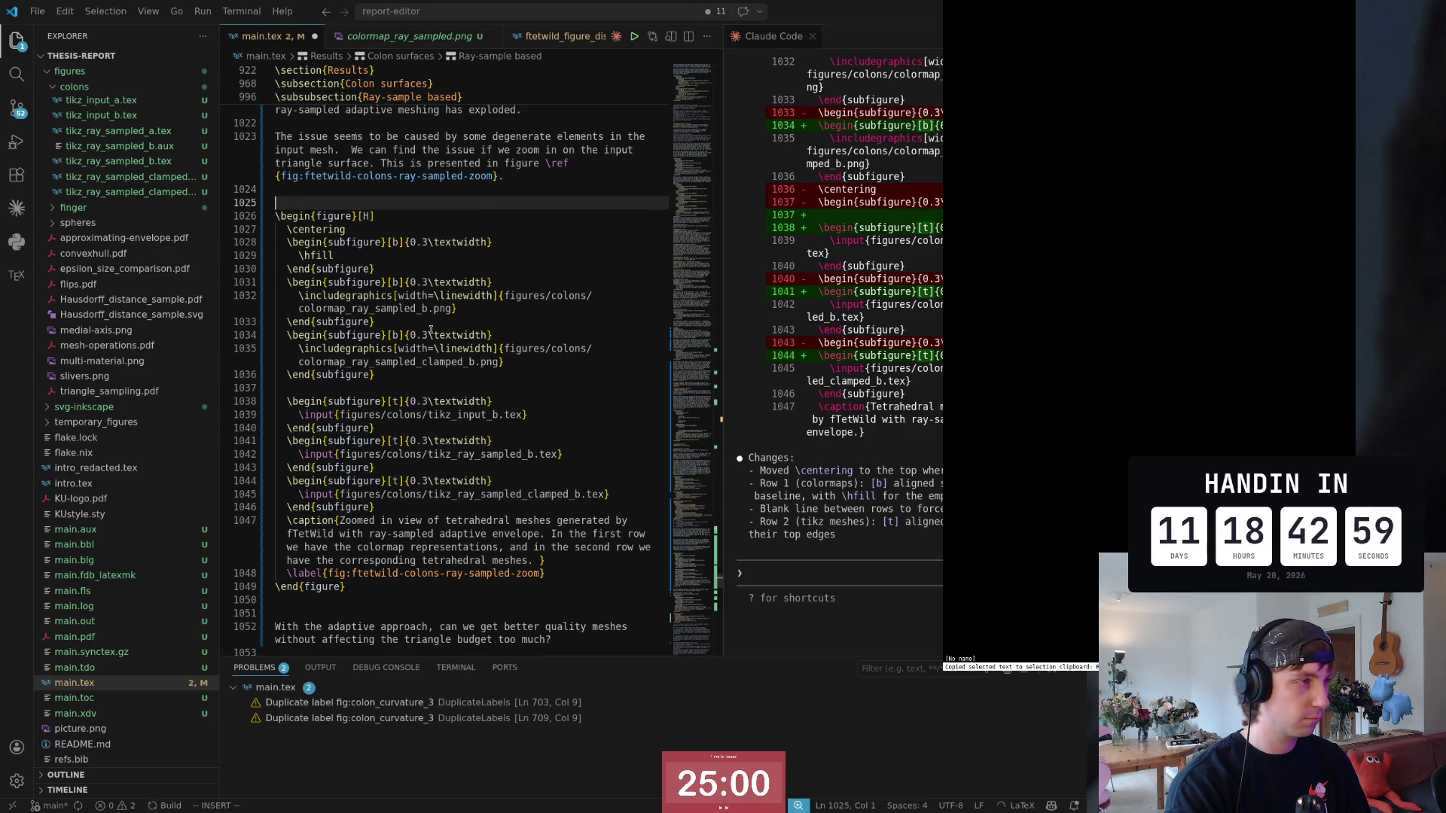
pyautogui.write('It is cl')
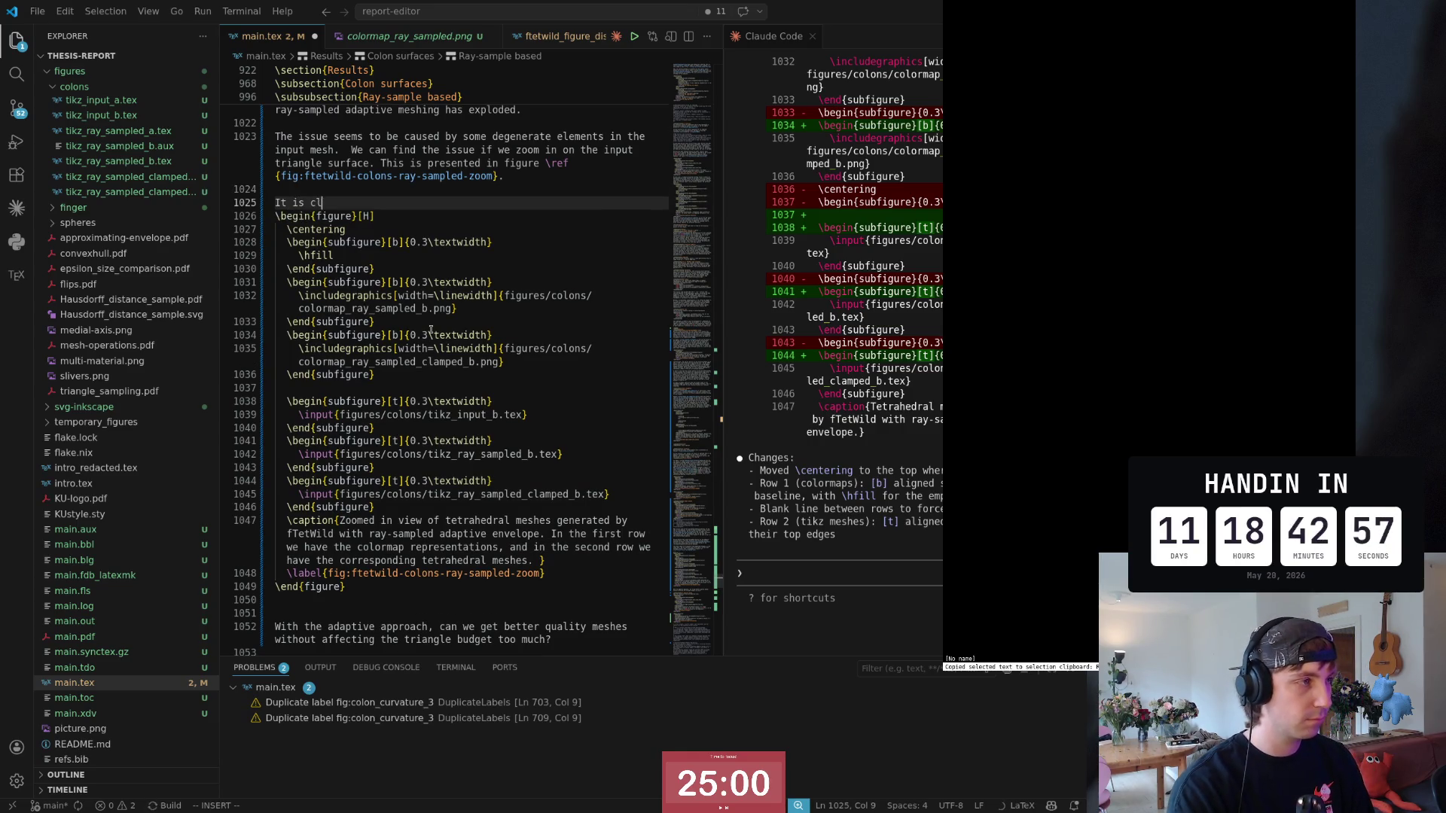
pyautogui.write('ear that the ray')
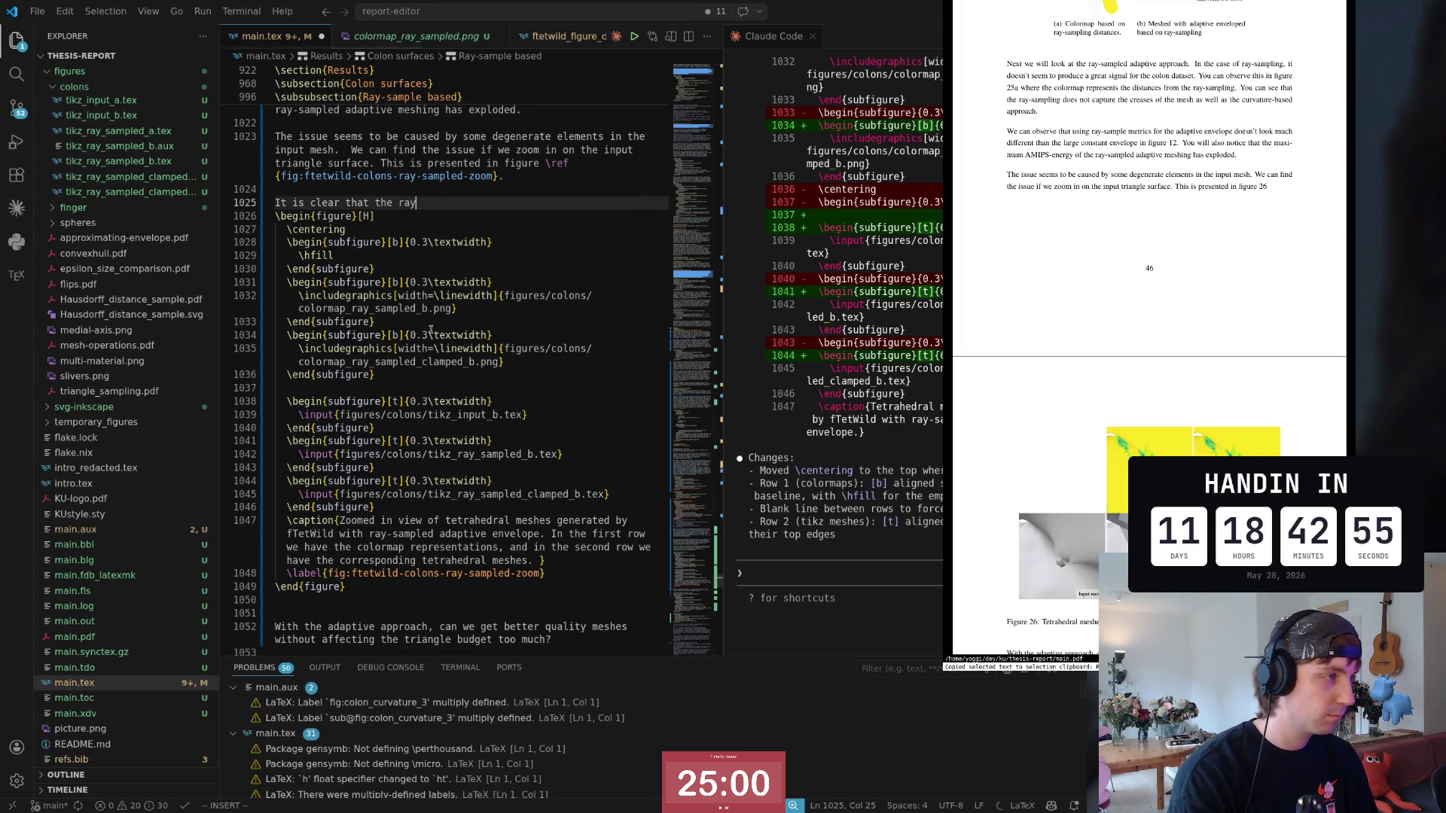
pyautogui.write('-samplin')
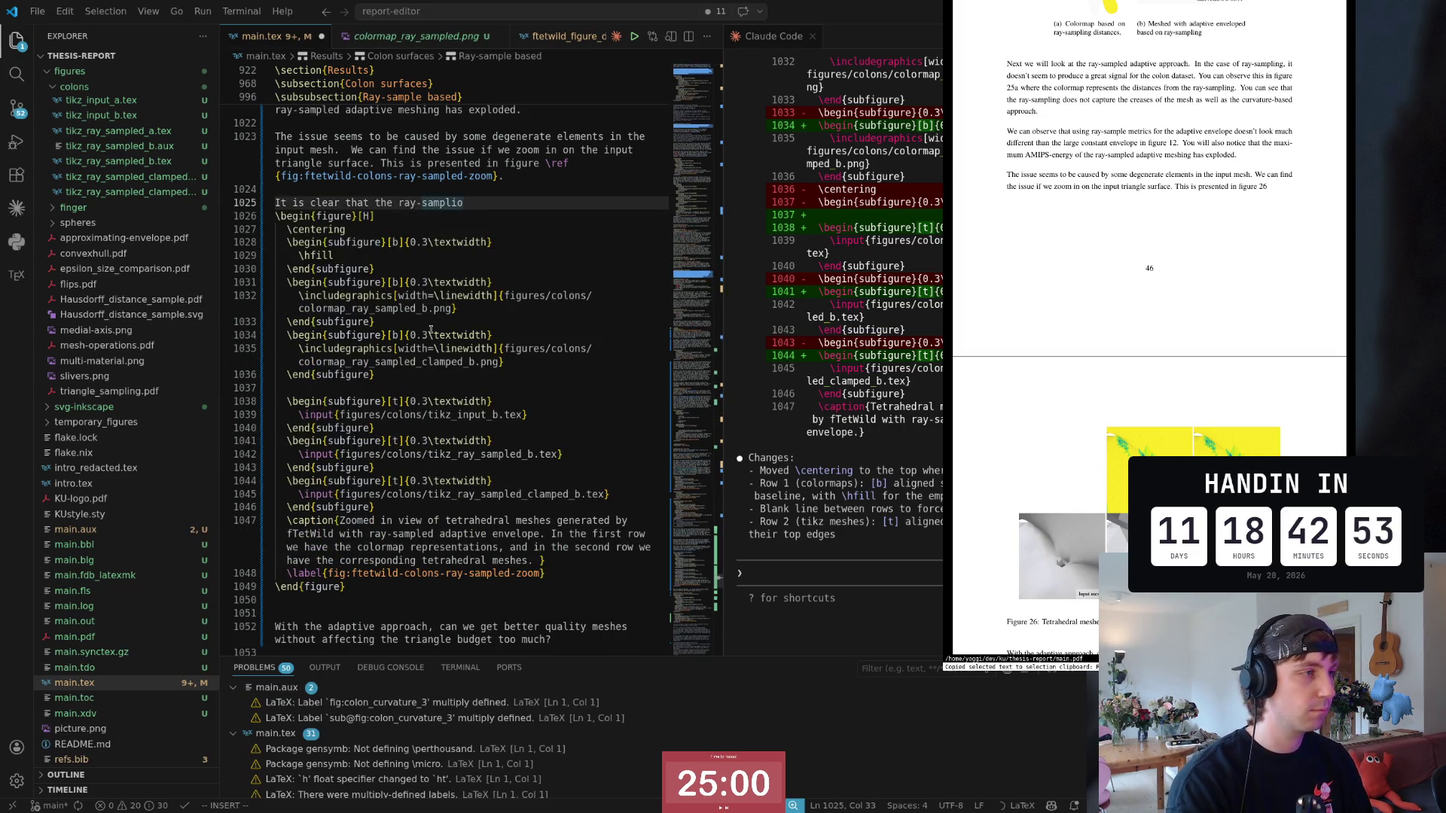
# Step: Write 'It is clear that the ray-sampling is sensitive' and accept Copilot's sentences on mesh quality and degenerate triangles
pyautogui.press('BackSpace')
pyautogui.write('ng')
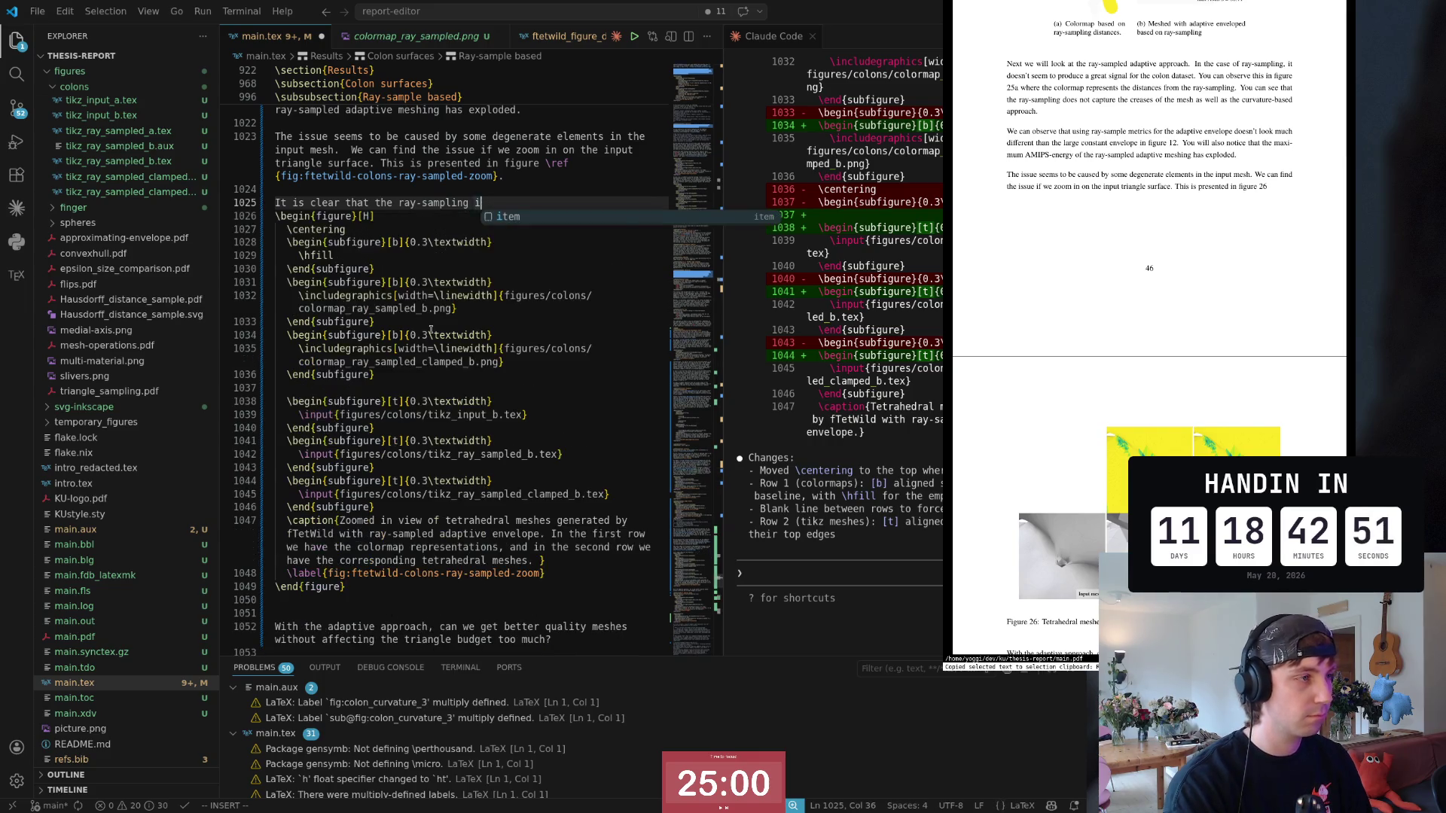
pyautogui.write('is')
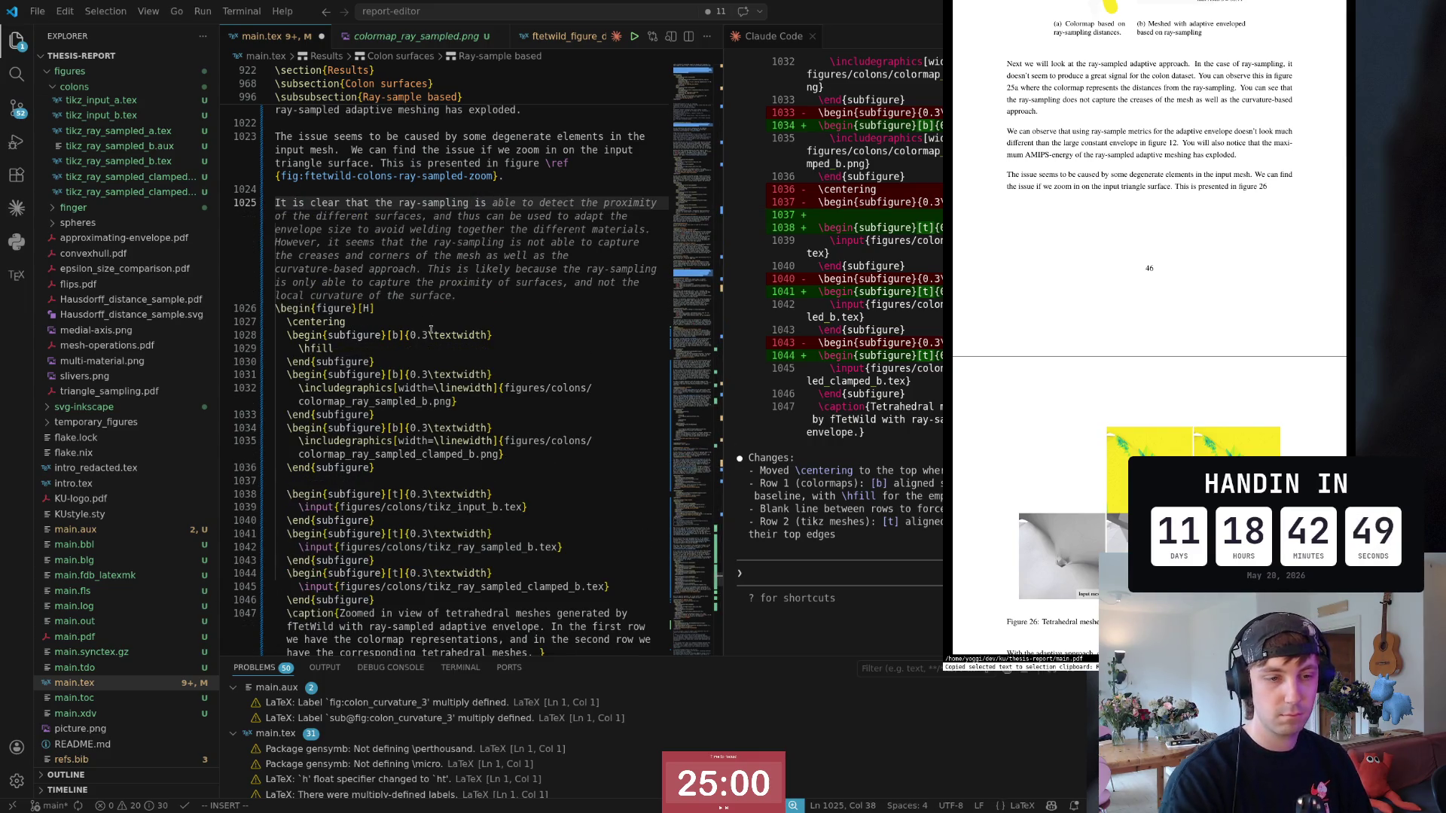
pyautogui.moveTo(455, 245)
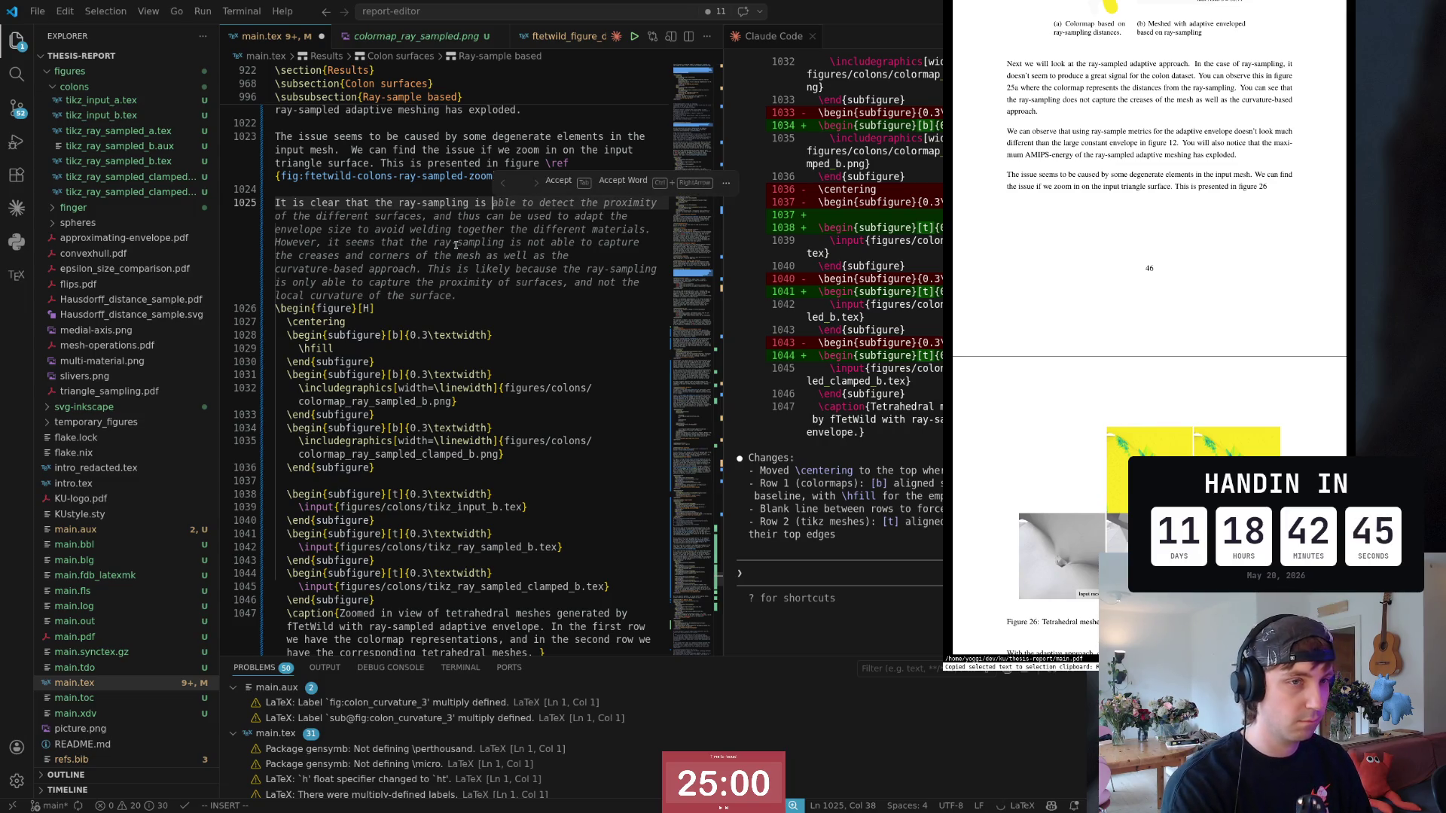
pyautogui.press('Escape')
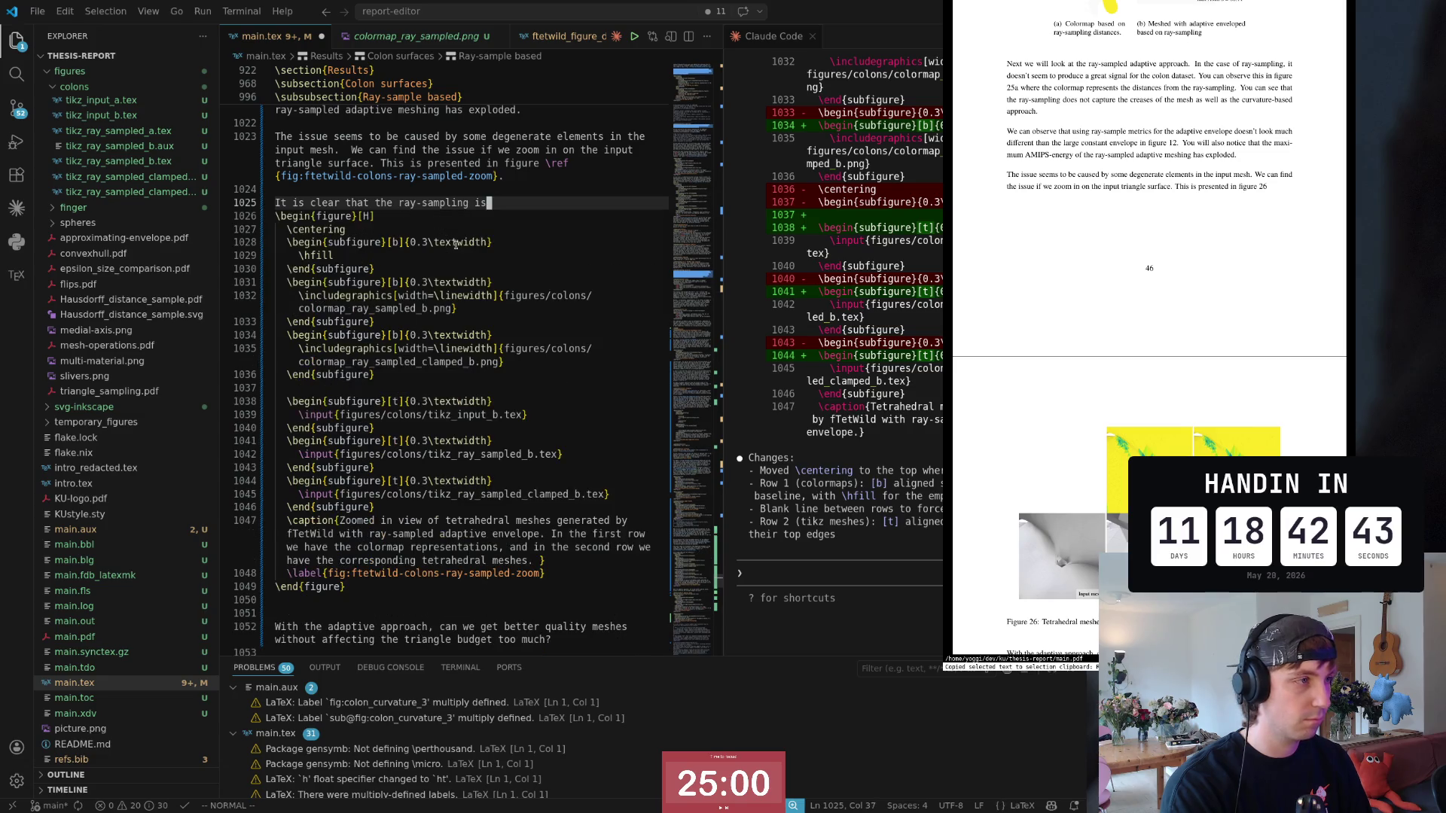
pyautogui.press('BackSpace')
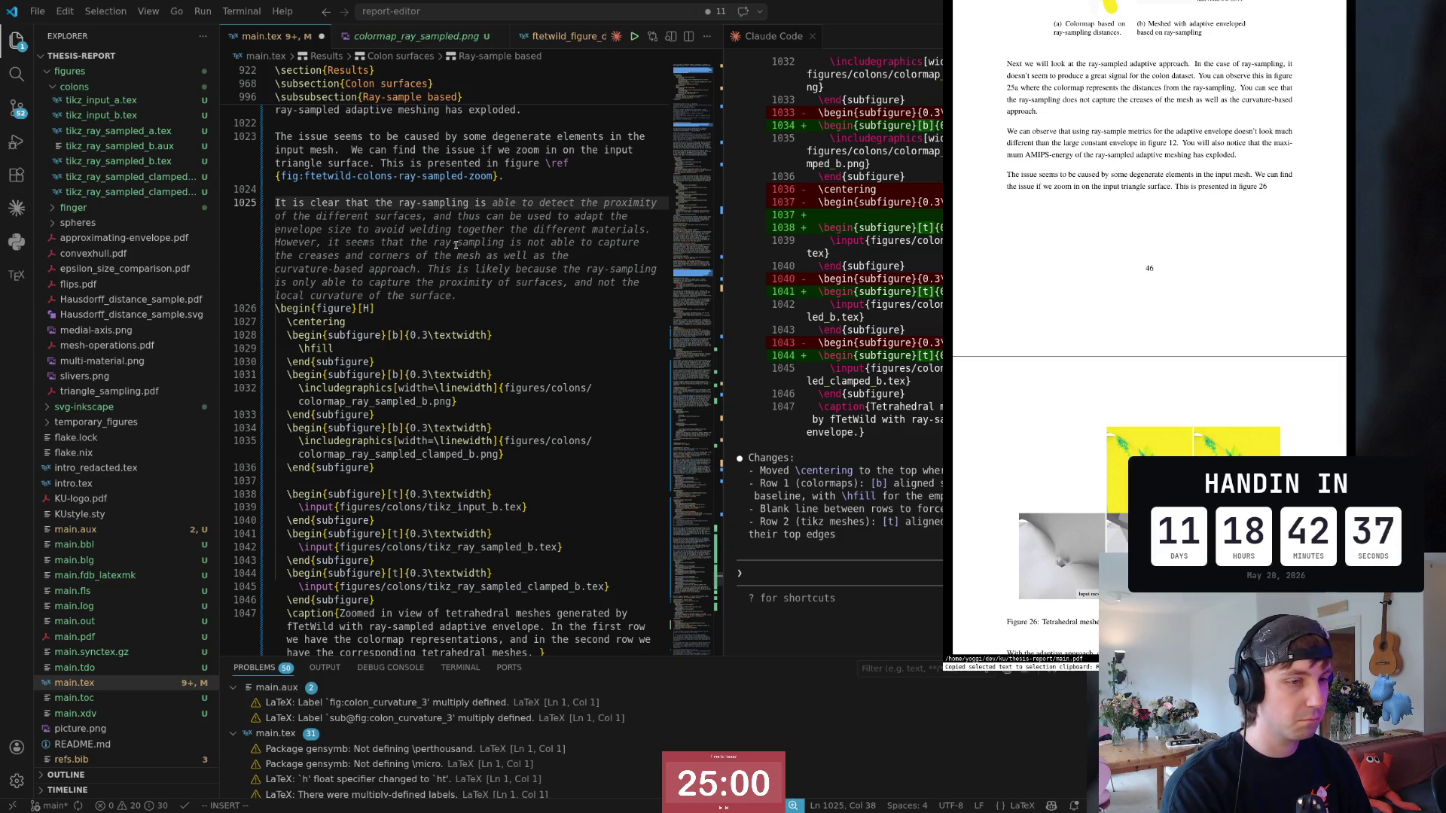
pyautogui.write('vuln')
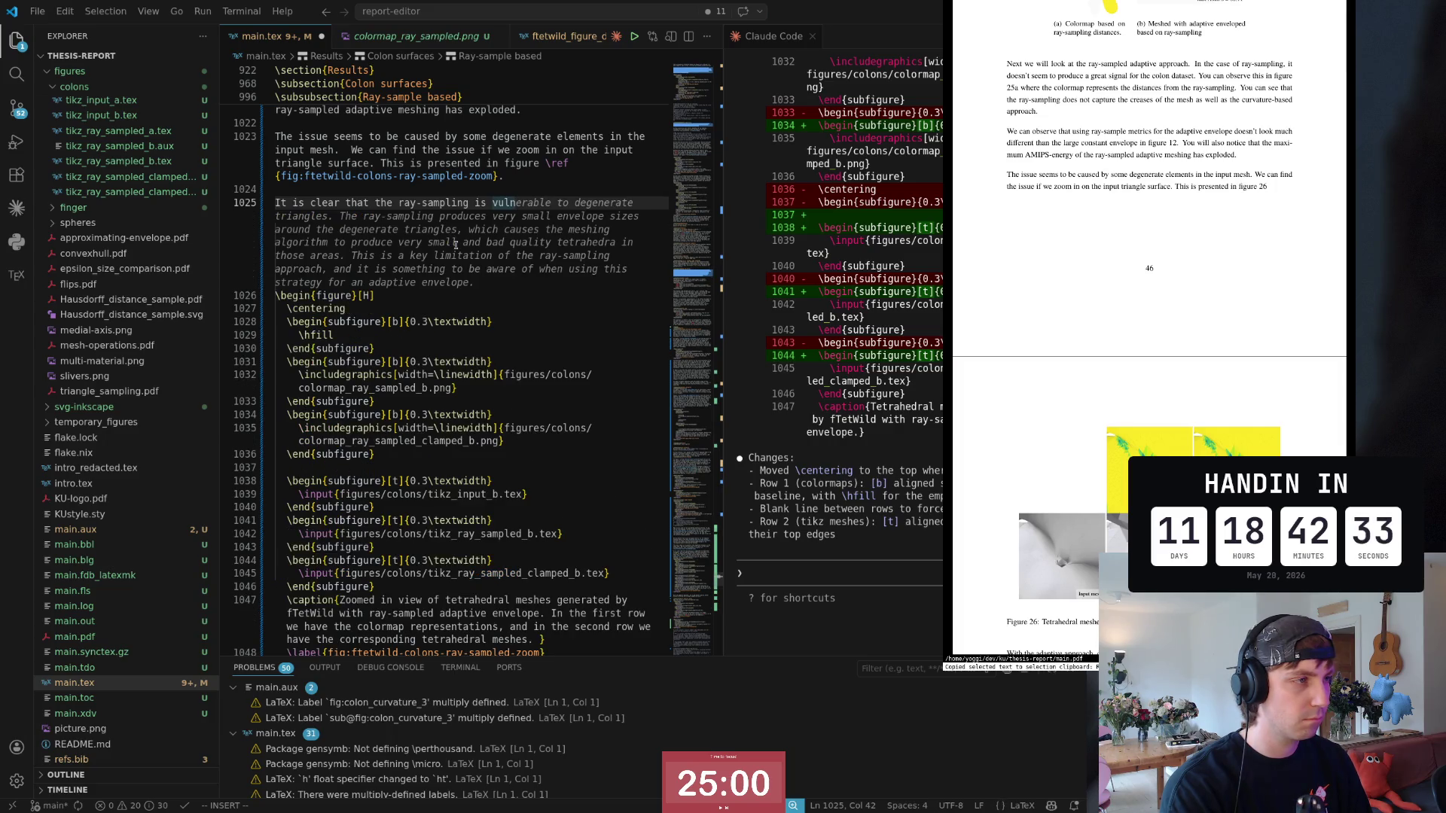
pyautogui.press('Tab')
pyautogui.press('Escape')
pyautogui.press('b')
pyautogui.press('b')
pyautogui.press('b')
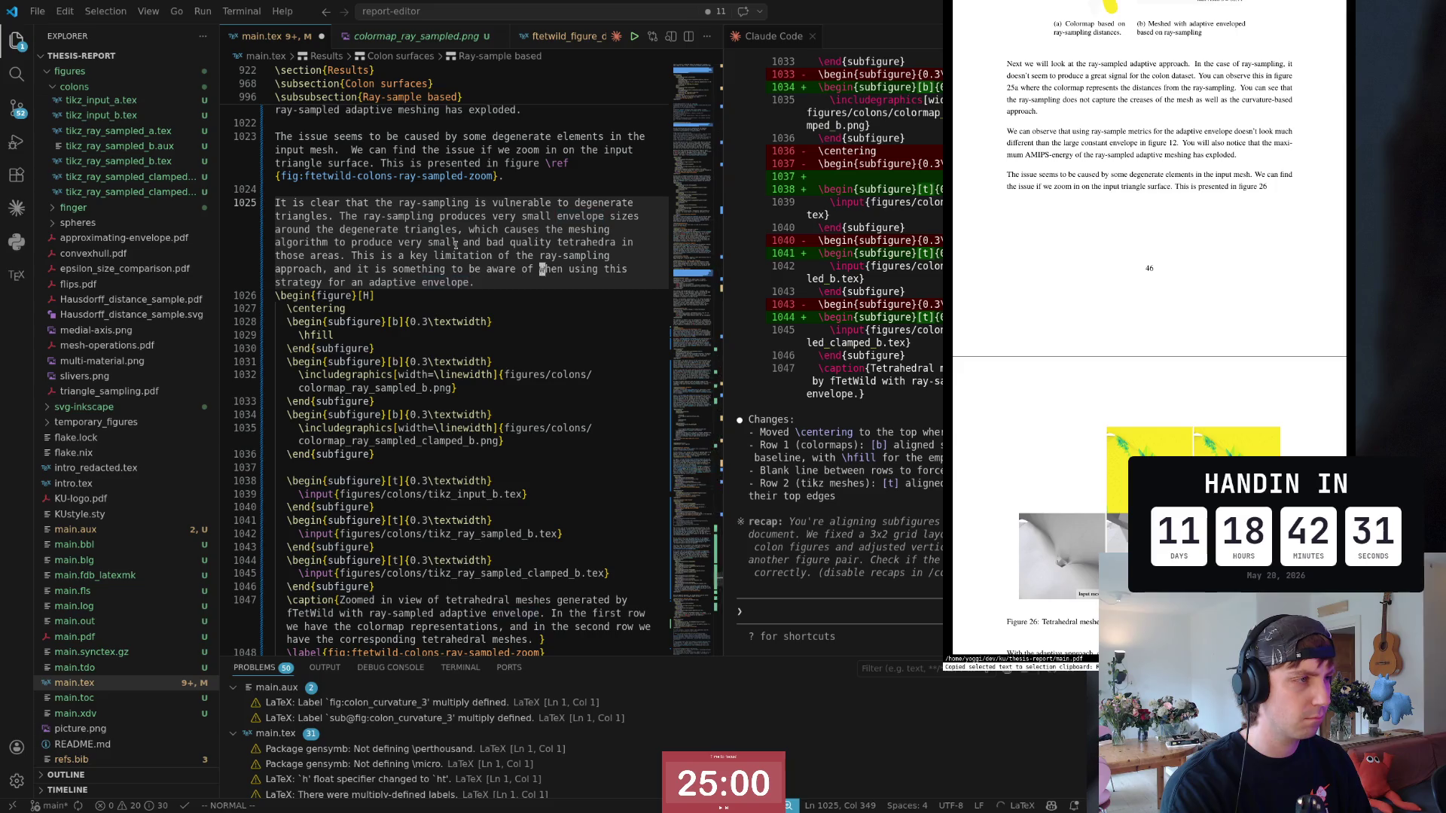
pyautogui.press('b')
pyautogui.press('b')
pyautogui.press('b')
pyautogui.press('b')
pyautogui.press('b')
pyautogui.press('b')
pyautogui.write('C')
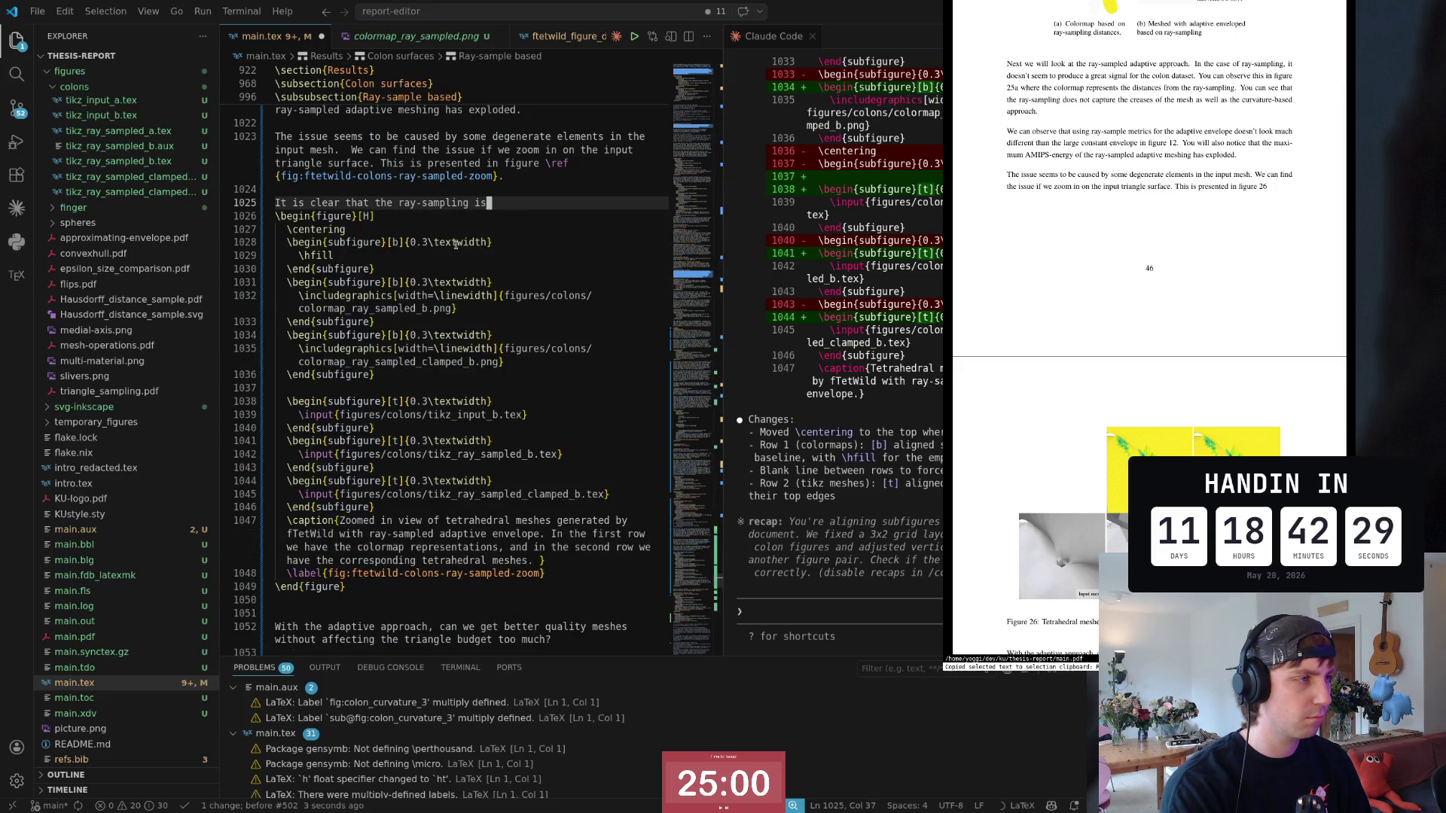
pyautogui.write('sensitive')
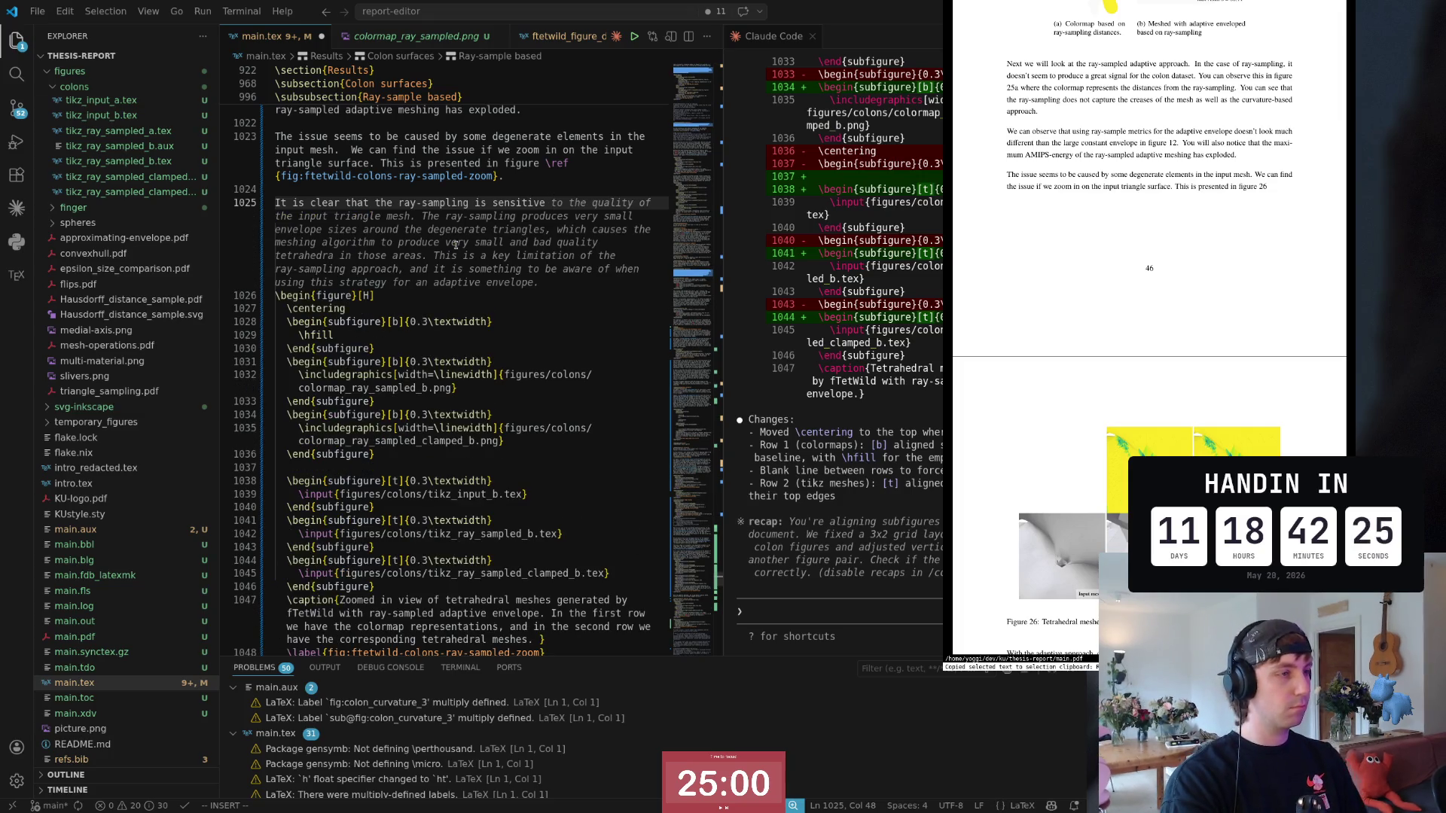
pyautogui.press('Tab')
# Step: Review the new paragraph and change ', which causes the' into a new sentence starting '. This makes'
pyautogui.press('Escape')
pyautogui.press('k')
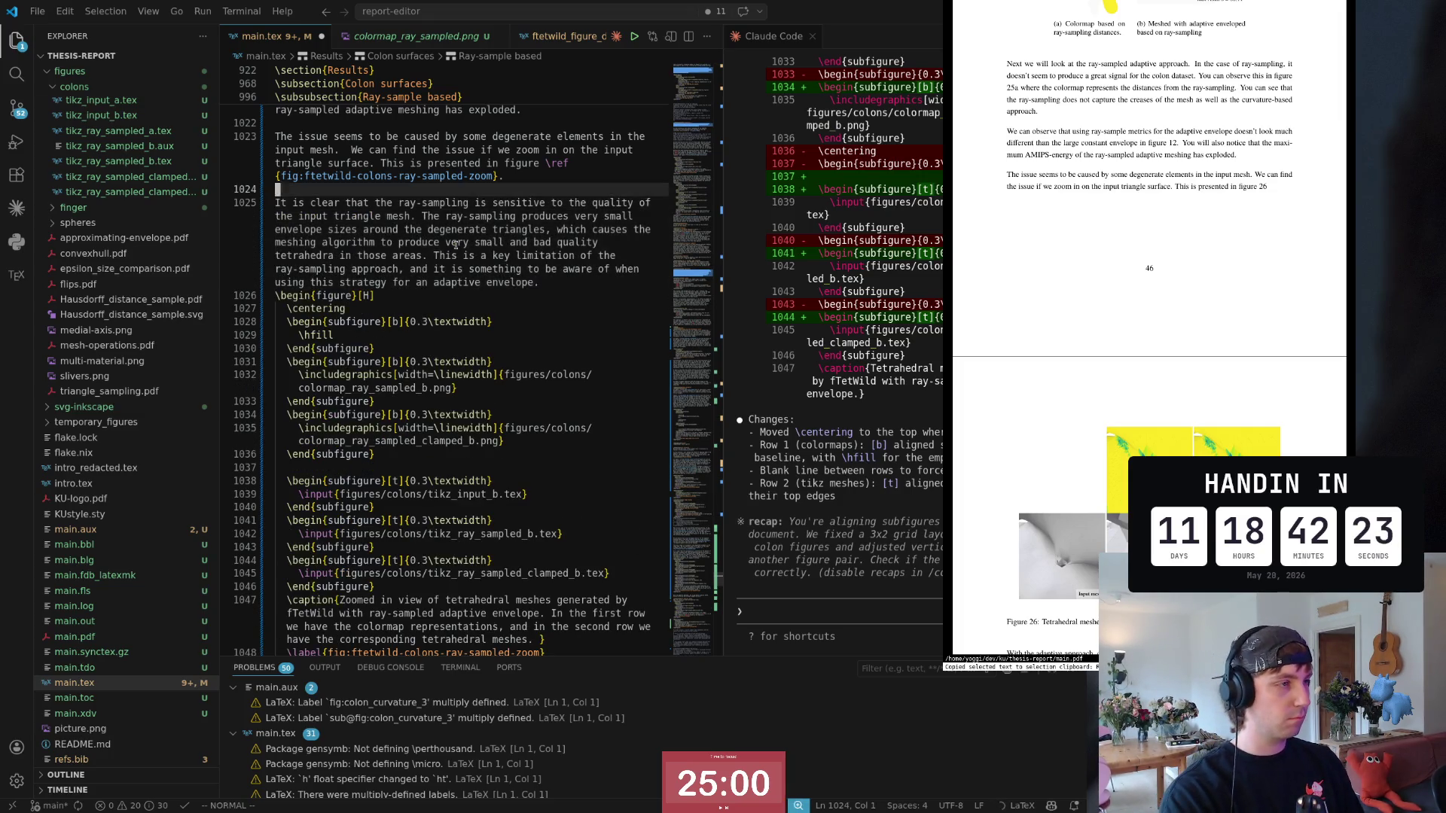
pyautogui.press('j')
pyautogui.press('$')
pyautogui.press('b')
pyautogui.press('b')
pyautogui.press('b')
pyautogui.press('b')
pyautogui.press('b')
pyautogui.press('b')
pyautogui.press('b')
pyautogui.press('b')
pyautogui.press('b')
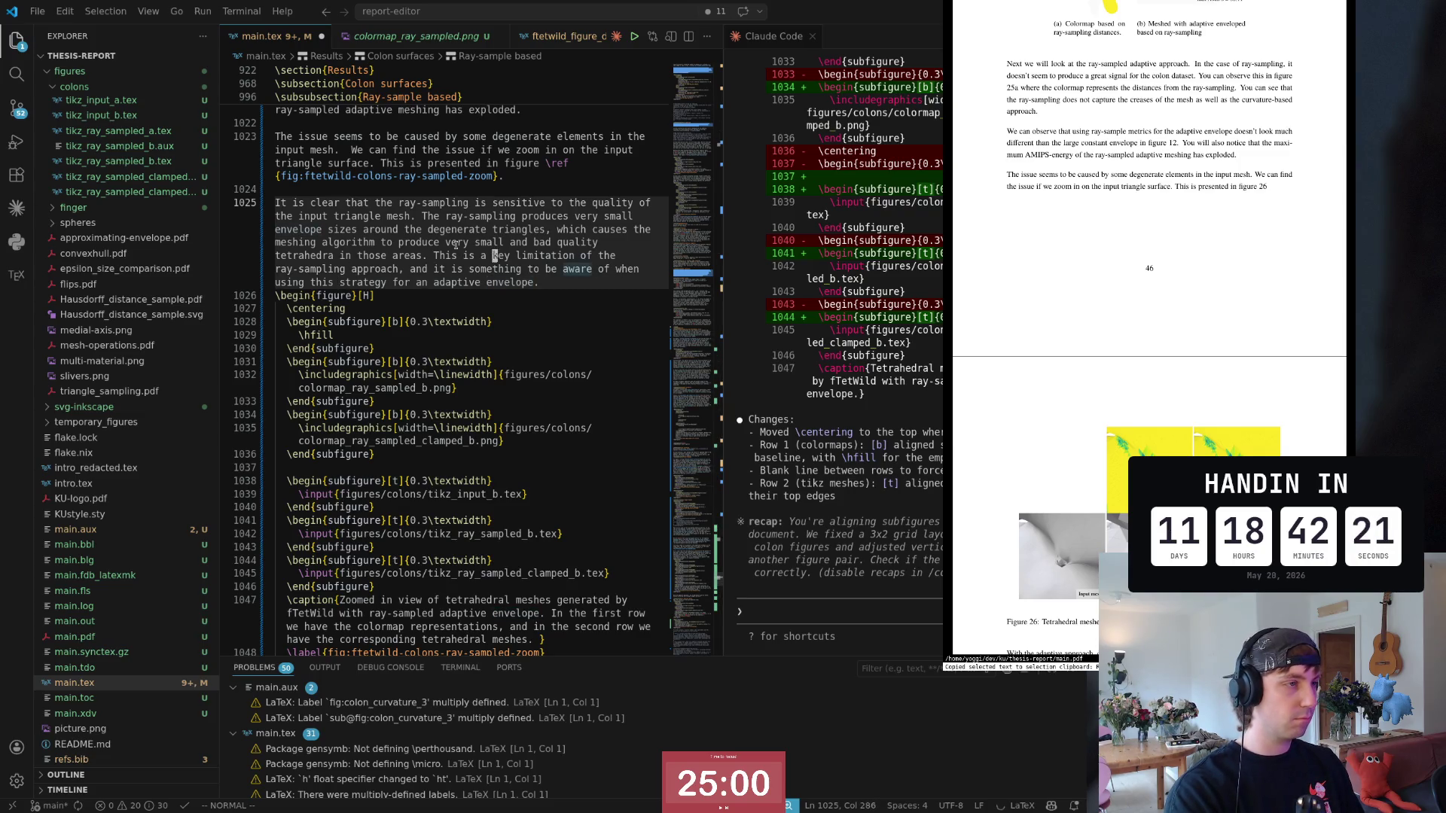
pyautogui.press('b')
pyautogui.press('b')
pyautogui.press('b')
pyautogui.press('w')
pyautogui.press('w')
pyautogui.press('w')
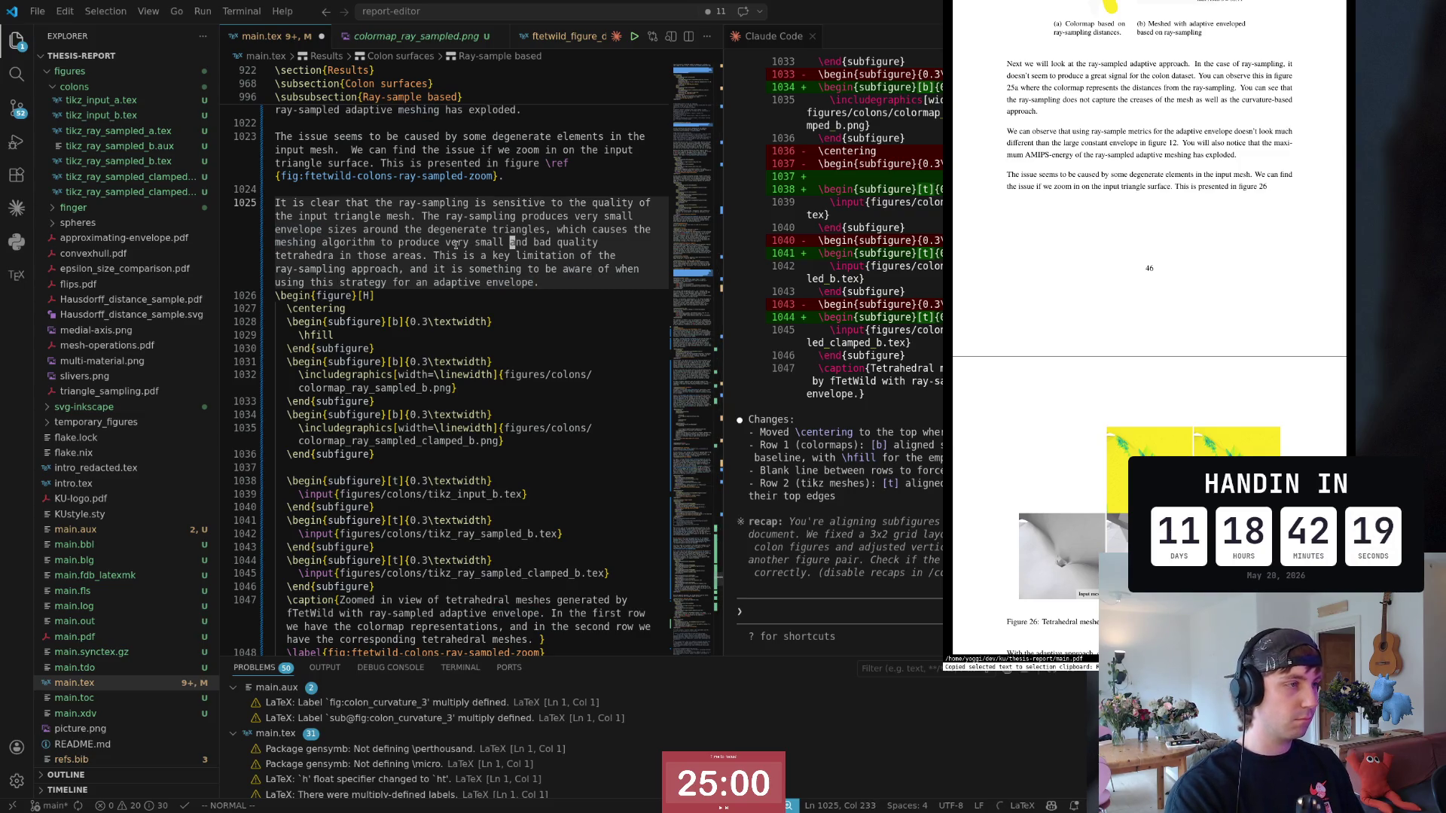
pyautogui.press('w')
pyautogui.press('w')
pyautogui.press('w')
pyautogui.press('w')
pyautogui.press('w')
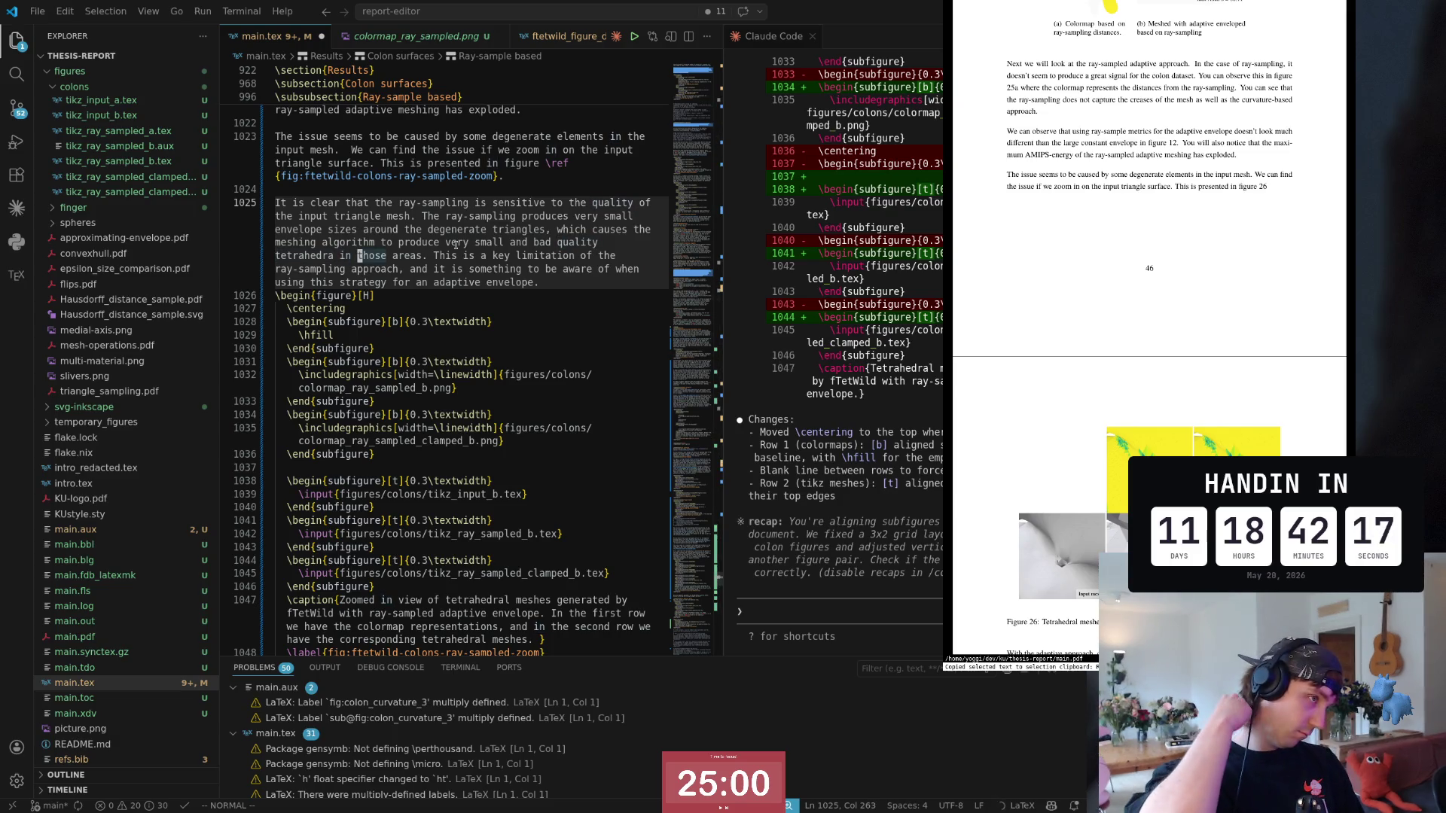
pyautogui.press('b')
pyautogui.press('b')
pyautogui.press('b')
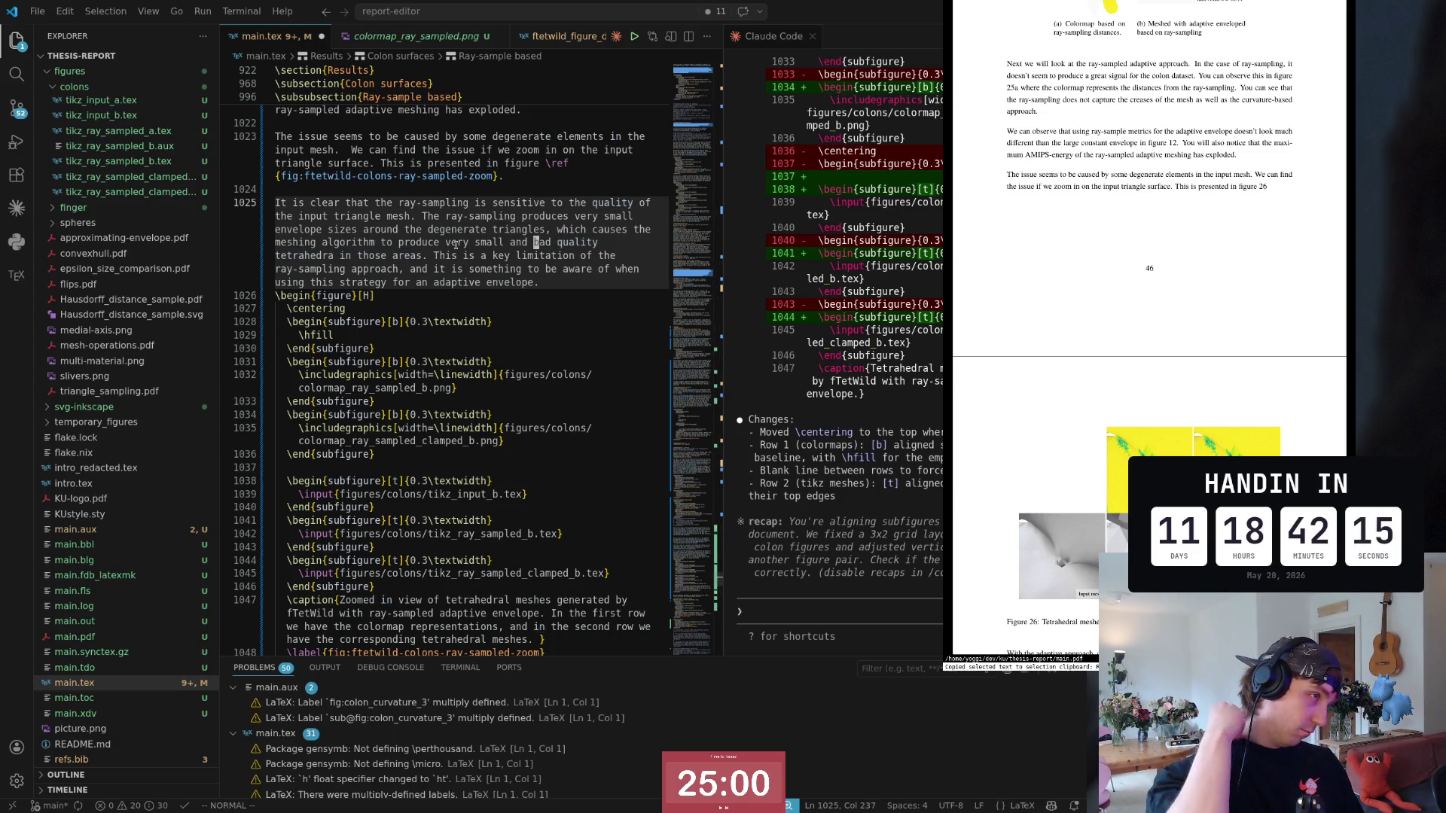
pyautogui.press('b')
pyautogui.press('b')
pyautogui.press('b')
pyautogui.press('b')
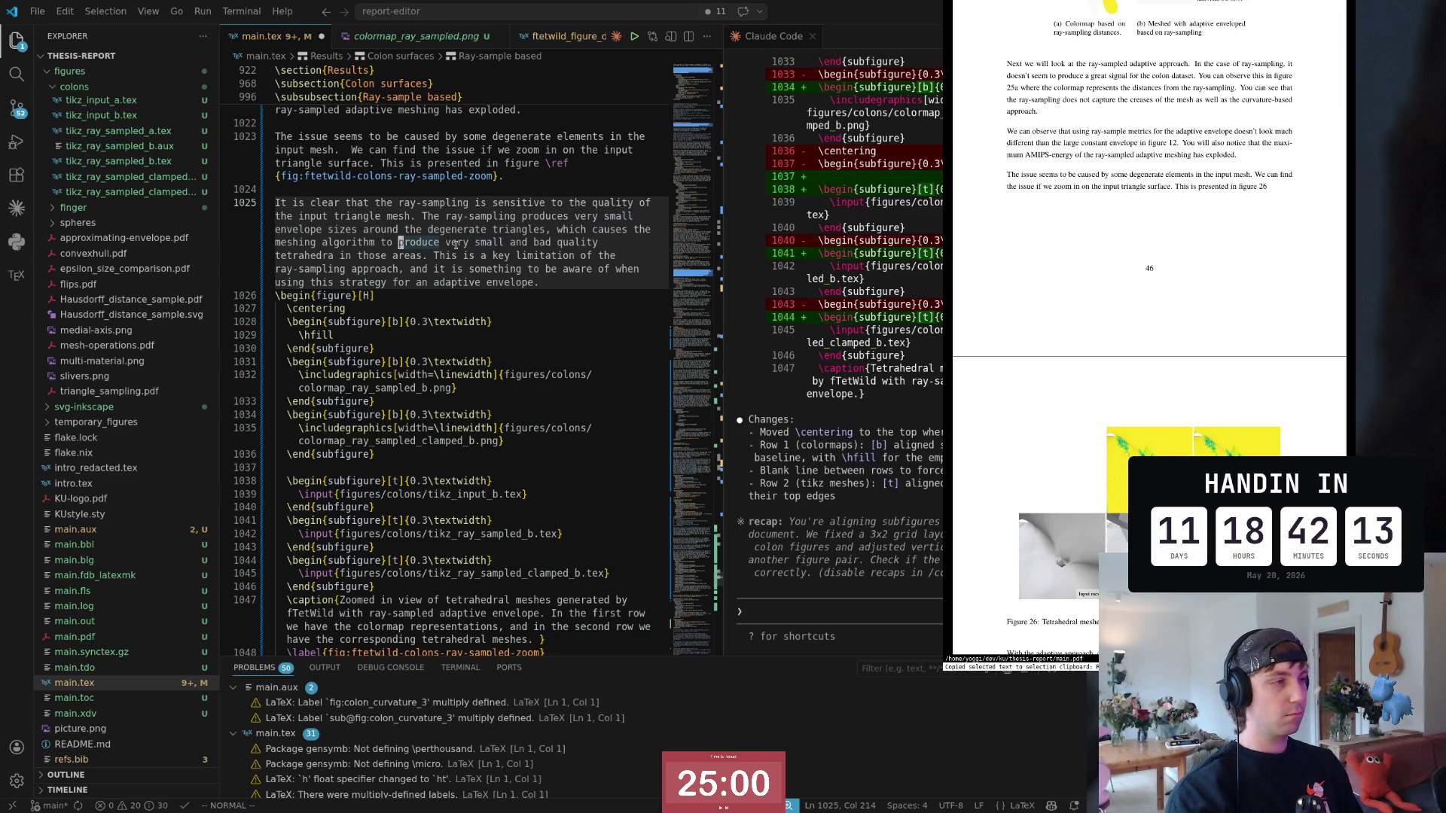
pyautogui.press('b')
pyautogui.press('b')
pyautogui.press('b')
pyautogui.press('b')
pyautogui.press('b')
pyautogui.press('b')
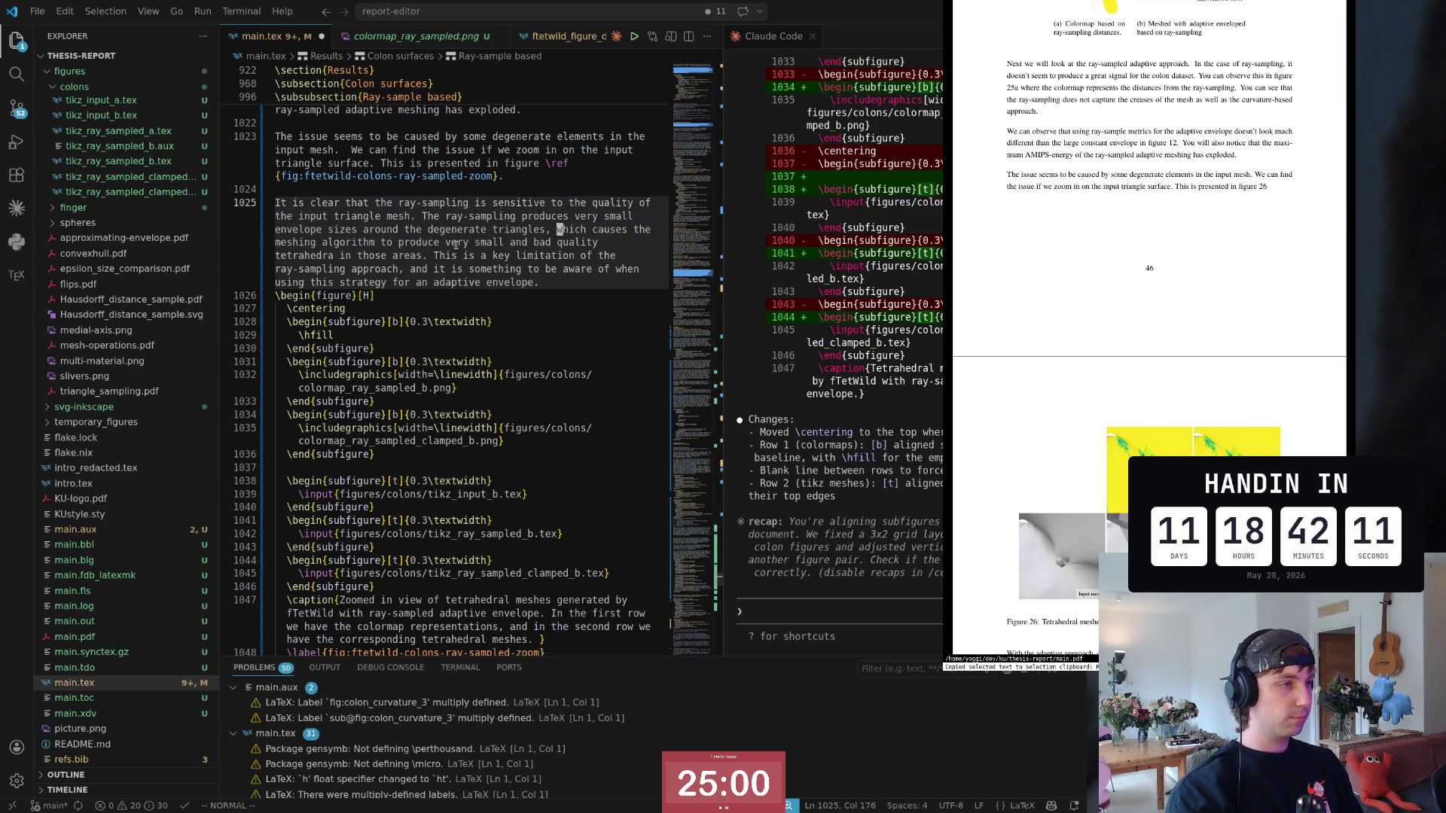
pyautogui.press('b')
pyautogui.press('b')
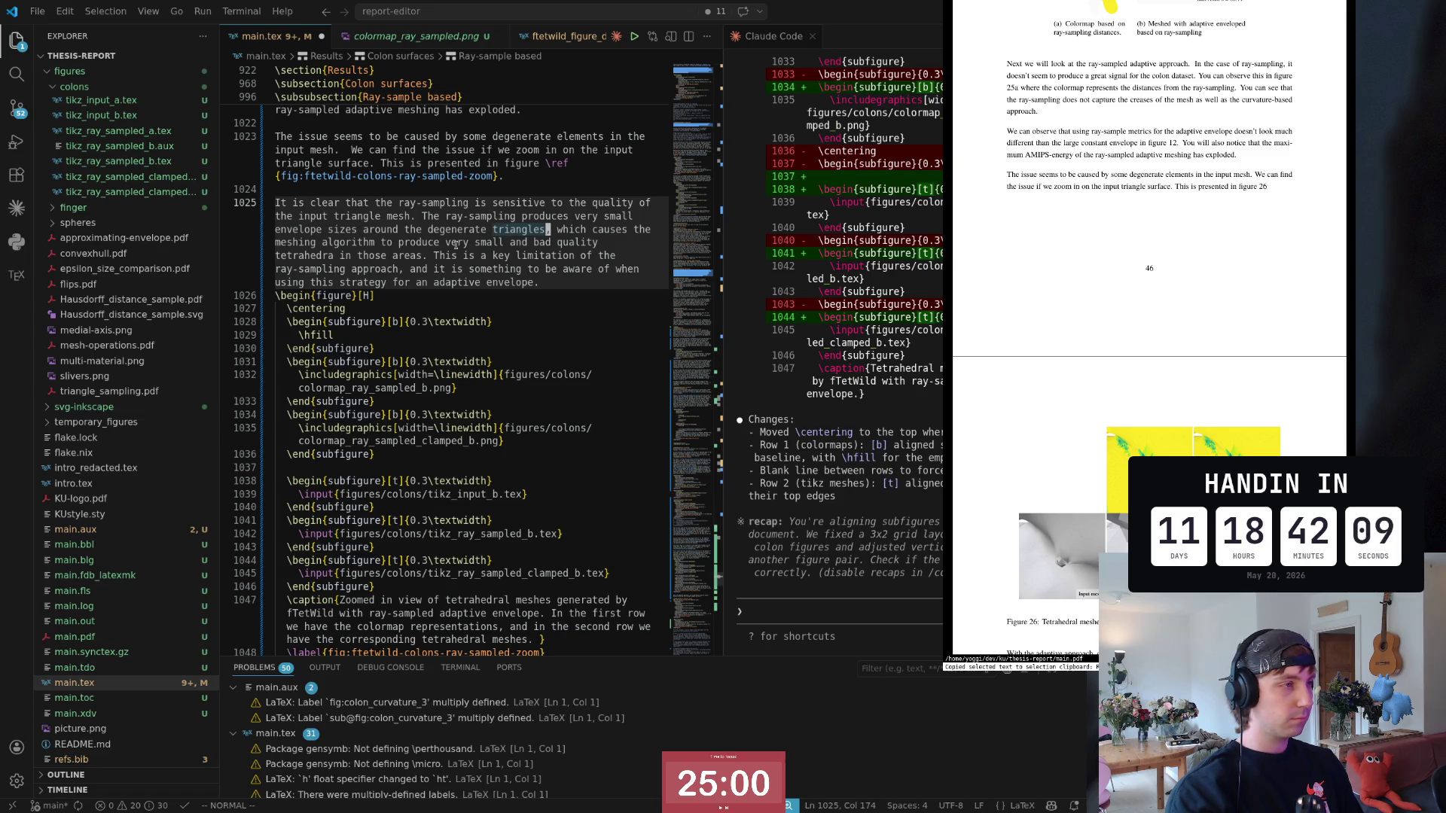
pyautogui.write('s. T')
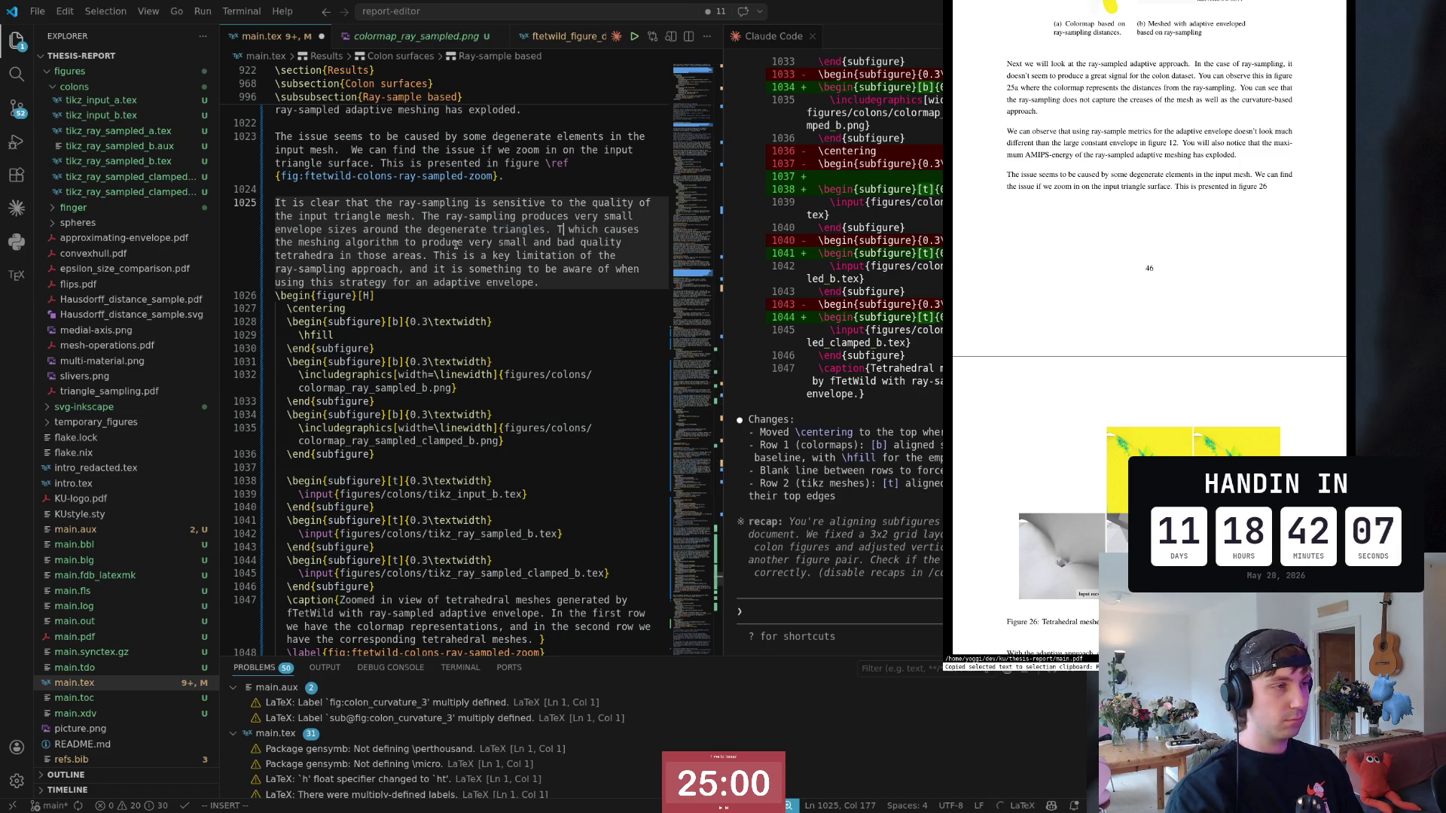
pyautogui.write('his')
pyautogui.write(' c')
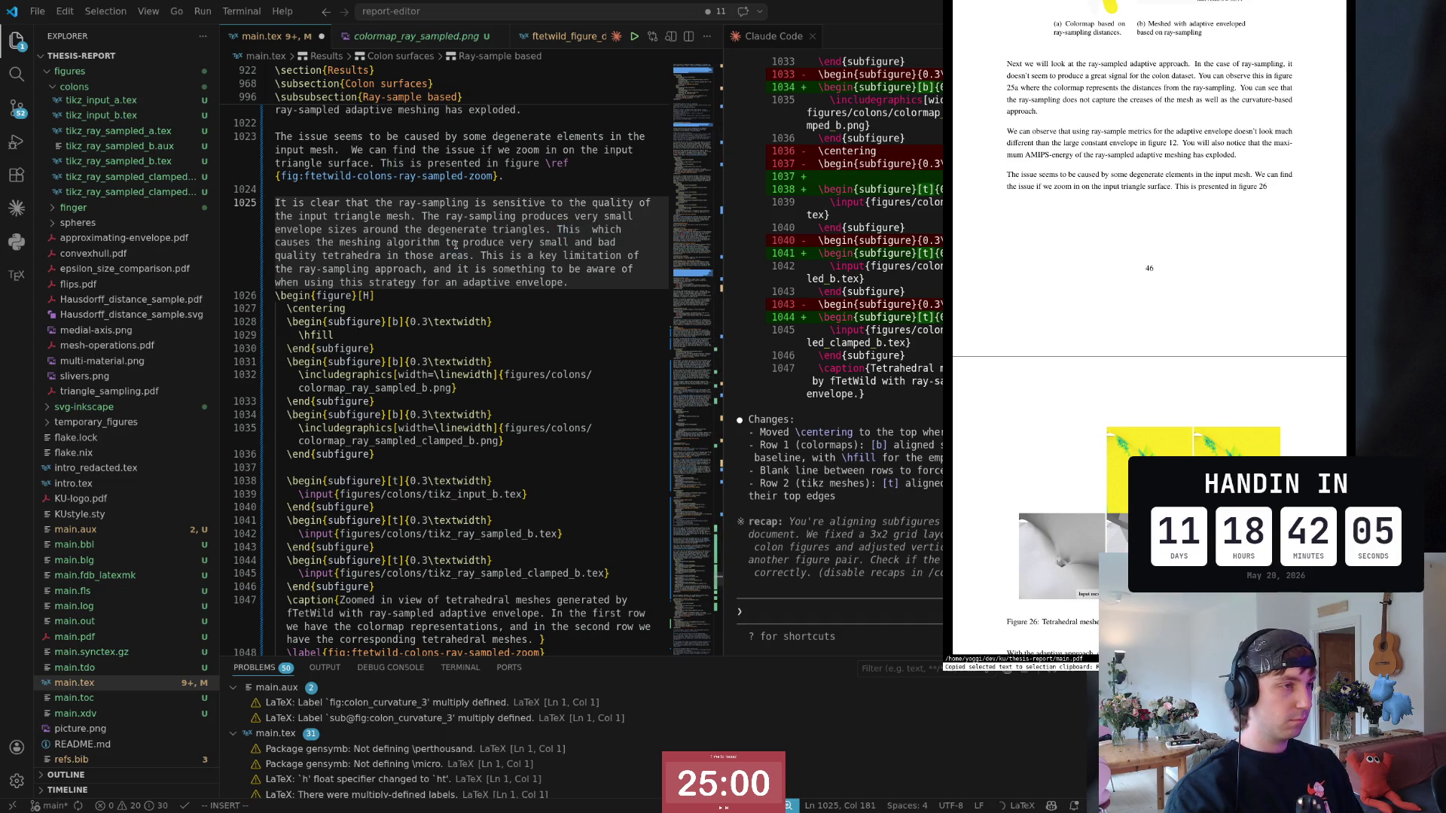
pyautogui.write('ause which causes the')
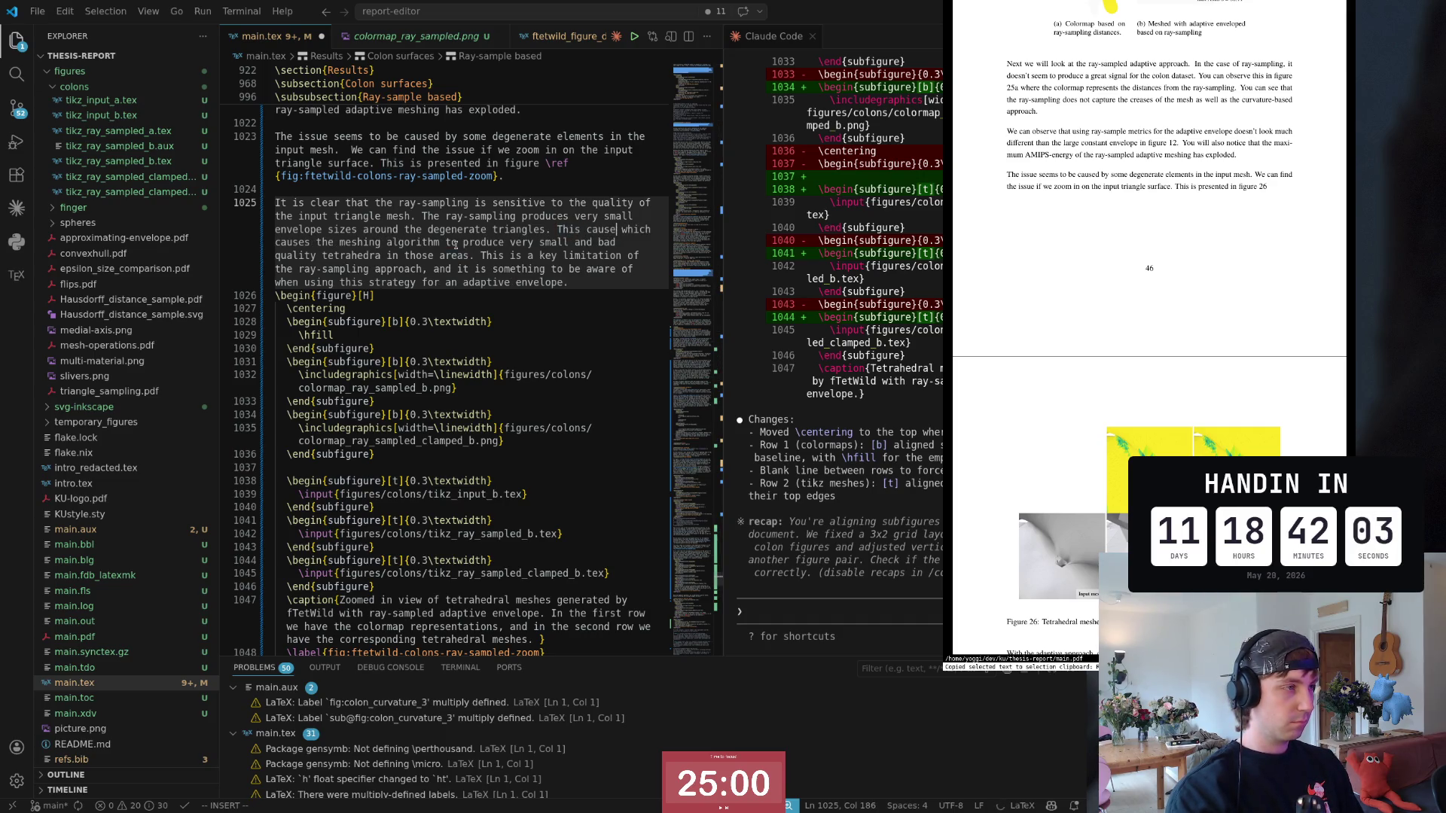
pyautogui.press('Escape')
pyautogui.press('d')
pyautogui.press('w')
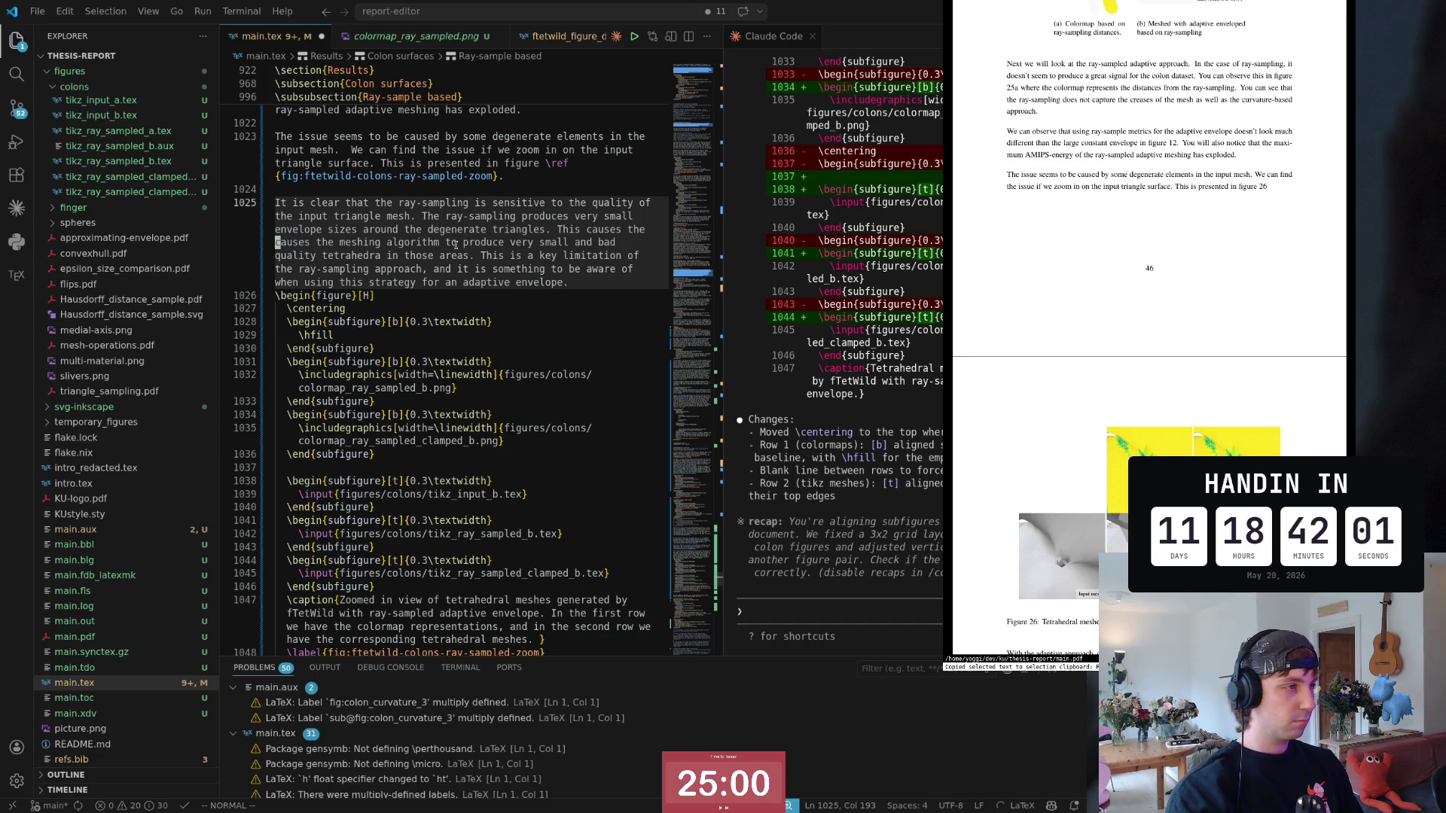
pyautogui.press('d')
pyautogui.press('w')
pyautogui.press('d')
pyautogui.press('w')
# Step: Reword 'to produce very small and bad' as 'struggle to produce good' tetrahedra and open a blank line below the paragraph
pyautogui.press('w')
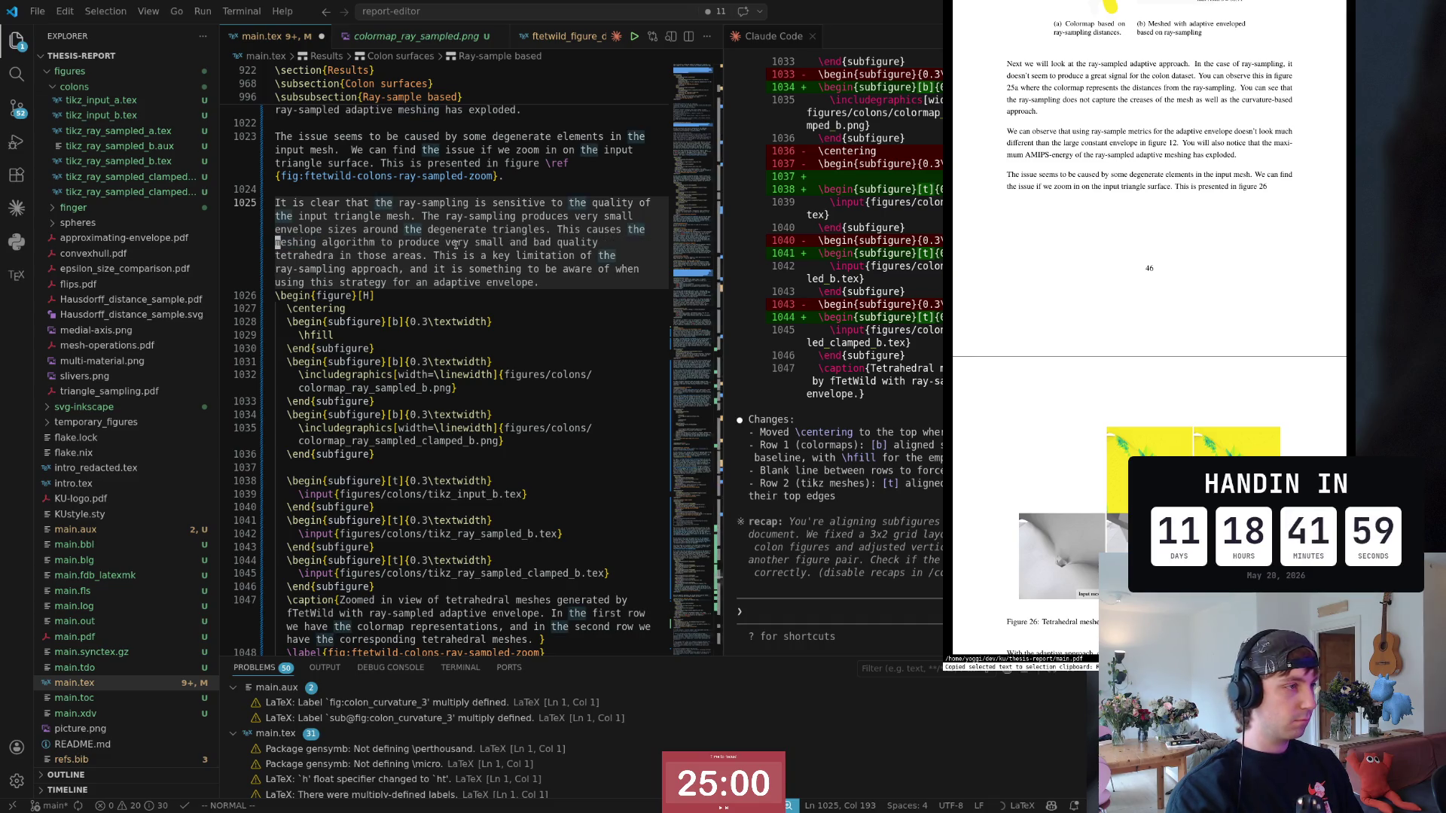
pyautogui.press('w')
pyautogui.press('w')
pyautogui.press('b')
pyautogui.press('w')
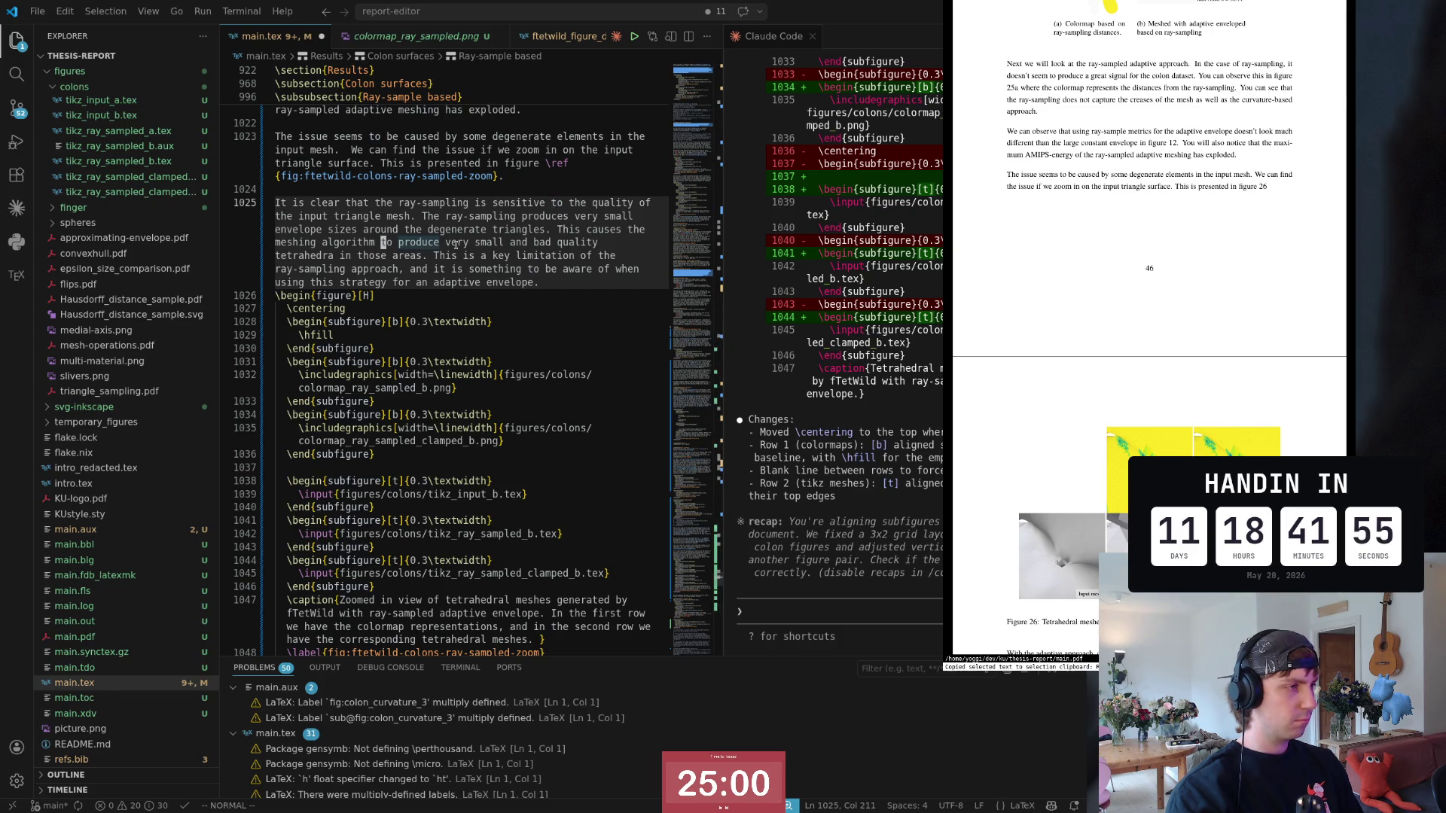
pyautogui.press('v')
pyautogui.press('w')
pyautogui.press('w')
pyautogui.press('w')
pyautogui.press('w')
pyautogui.press('w')
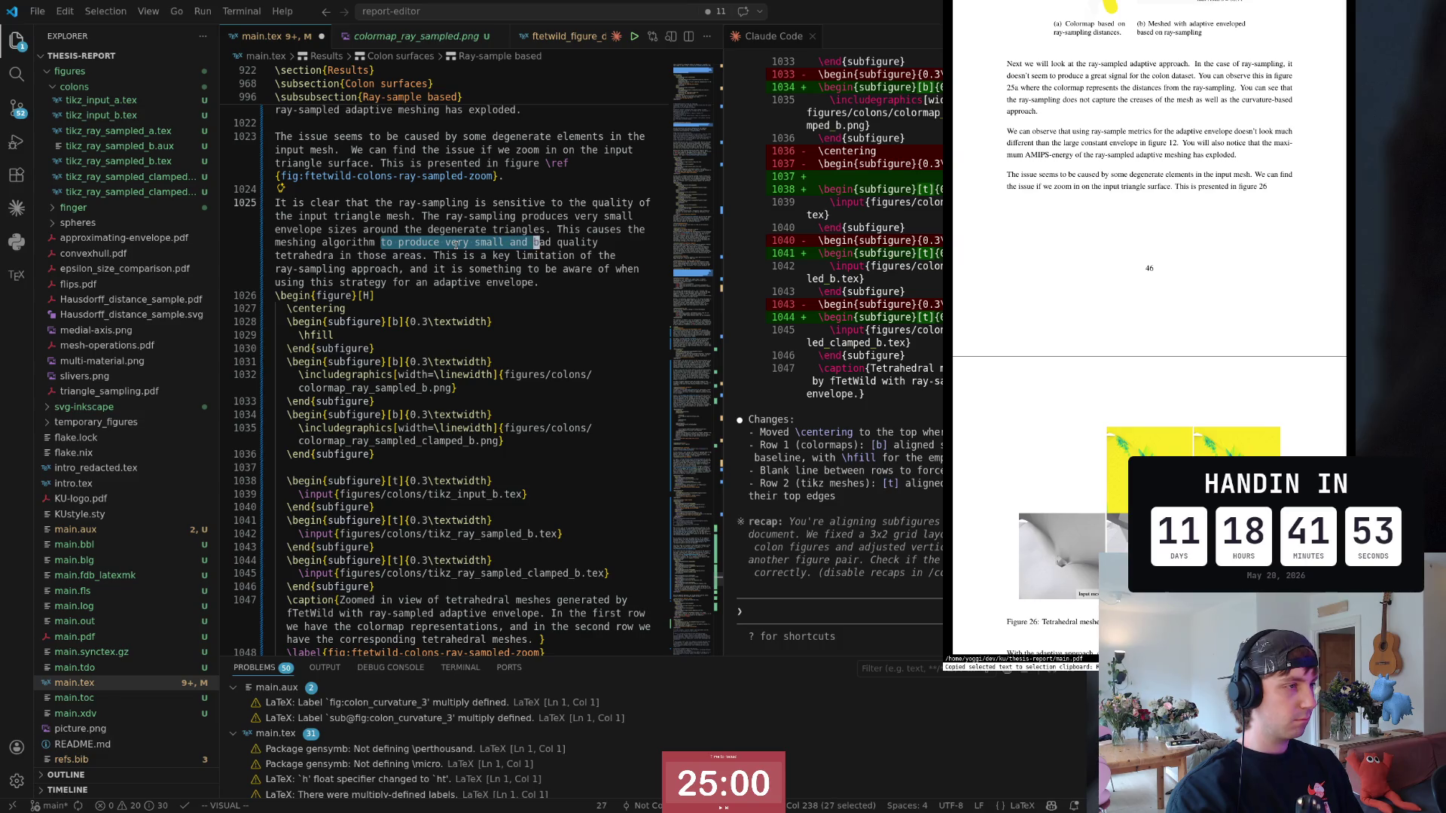
pyautogui.press('Escape')
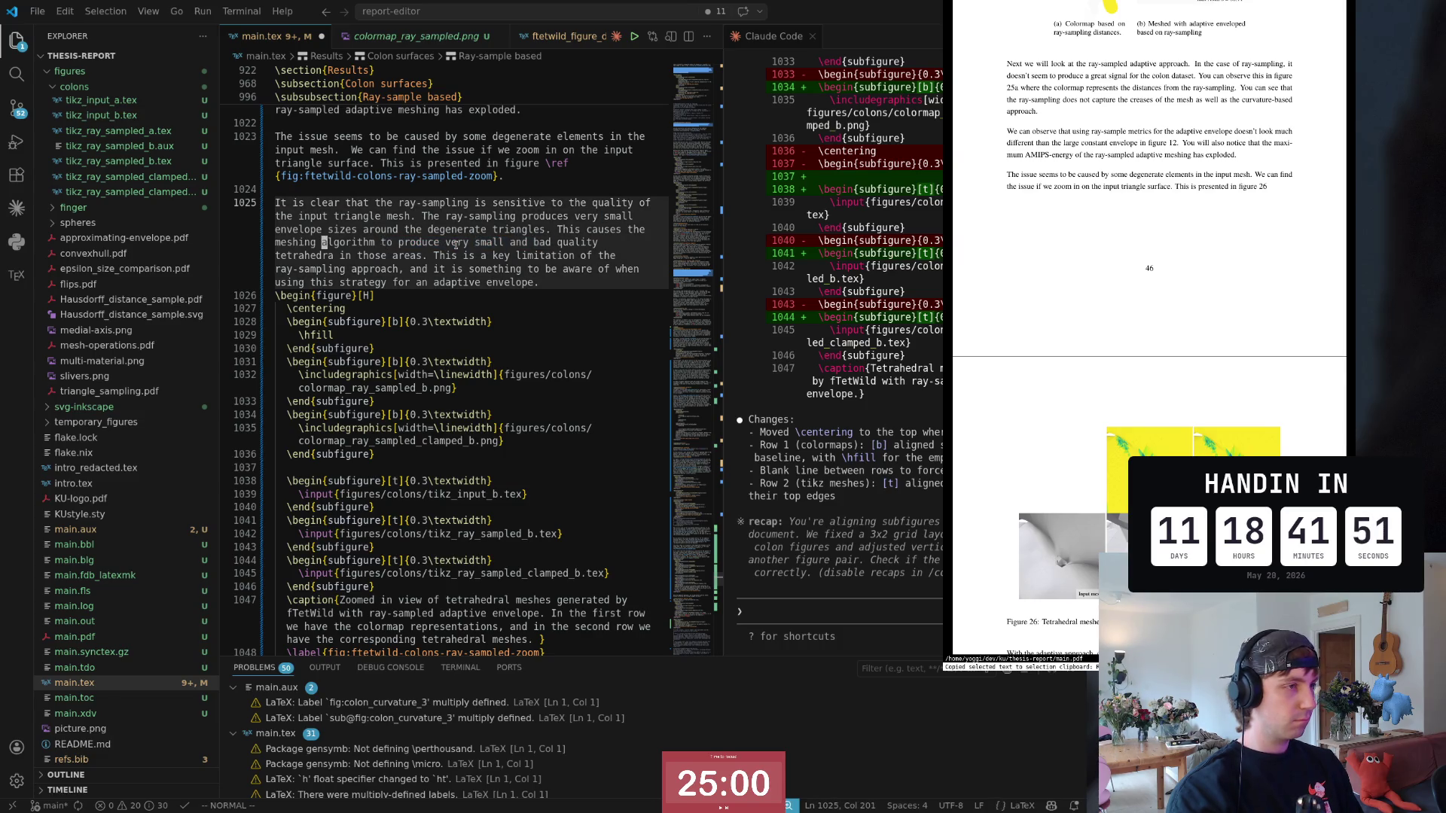
pyautogui.write('wcwmakes')
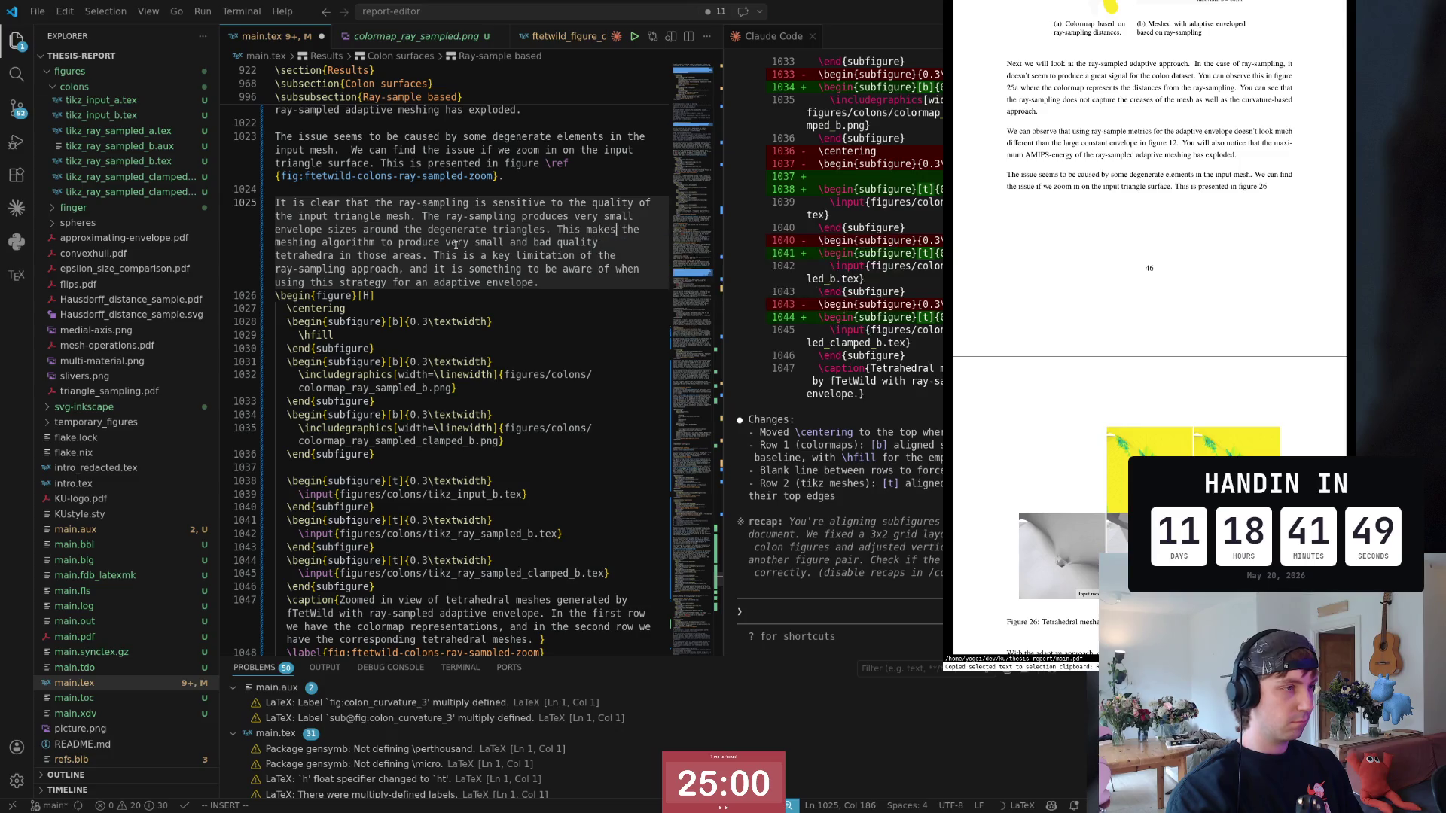
pyautogui.write('cwstr')
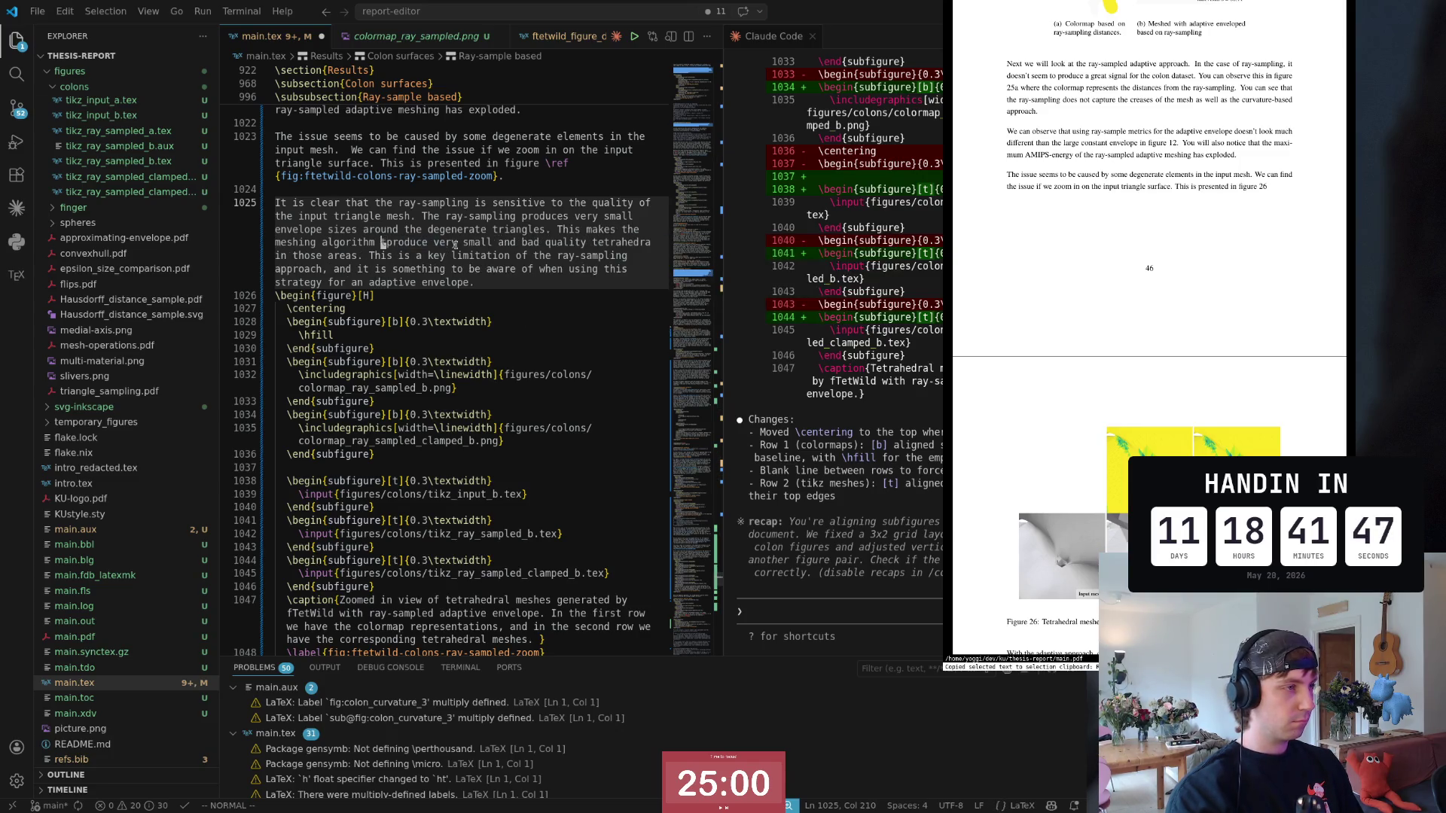
pyautogui.write('uggle')
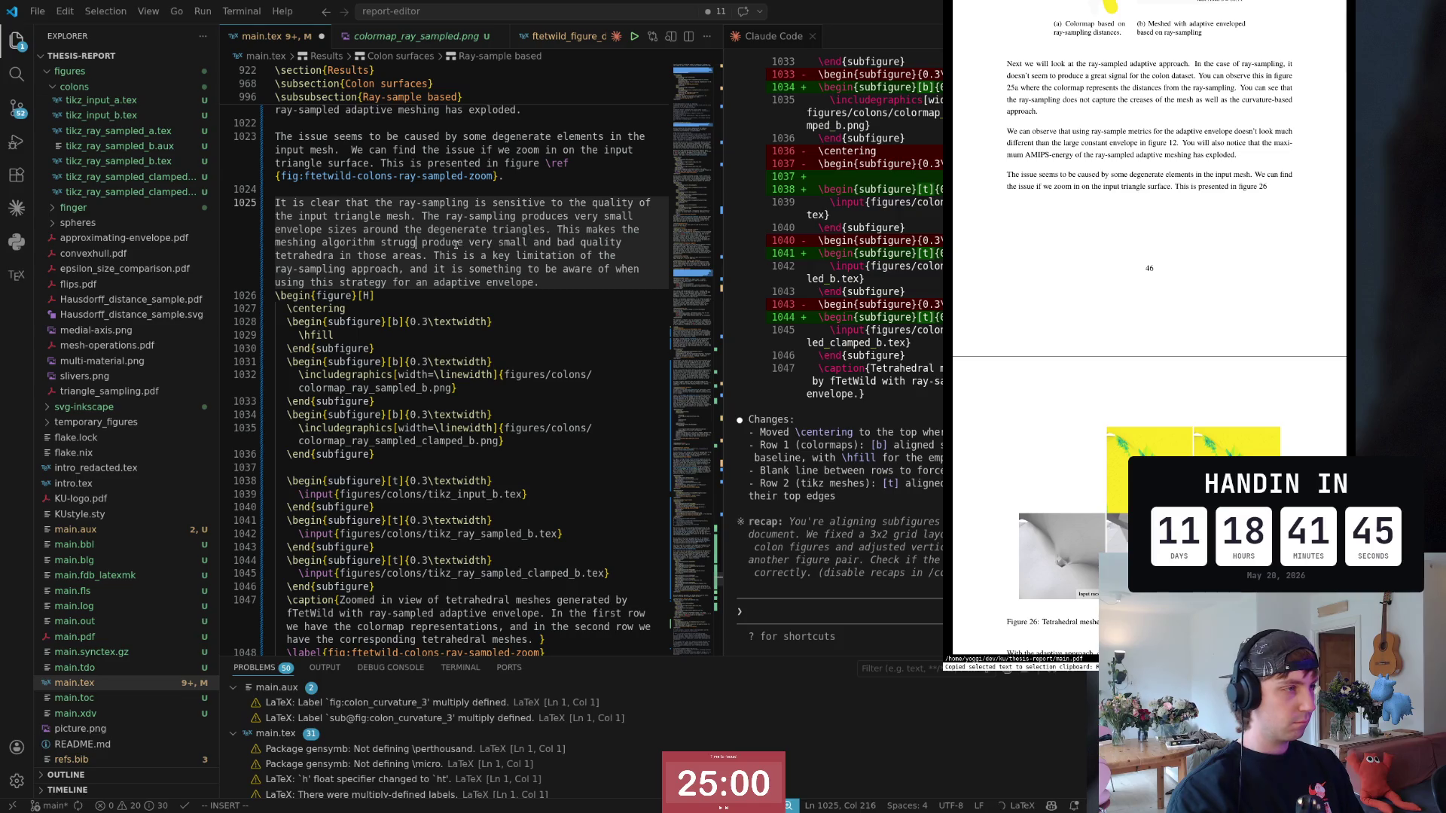
pyautogui.write(' to')
pyautogui.press('Escape')
pyautogui.press('w')
pyautogui.press('w')
pyautogui.press('w')
pyautogui.press('b')
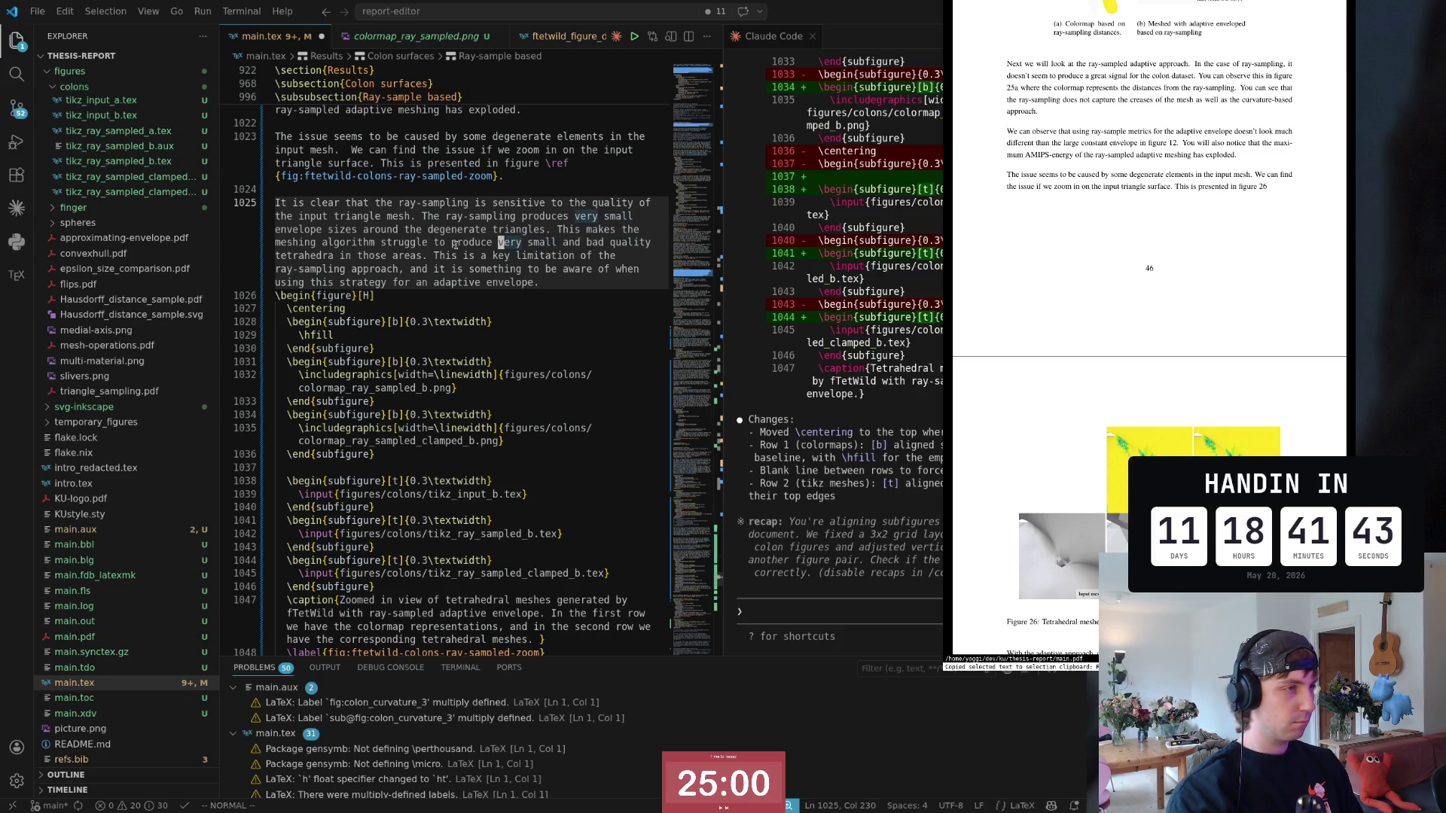
pyautogui.press('w')
pyautogui.press('v')
pyautogui.press('w')
pyautogui.press('w')
pyautogui.press('w')
pyautogui.write('c')
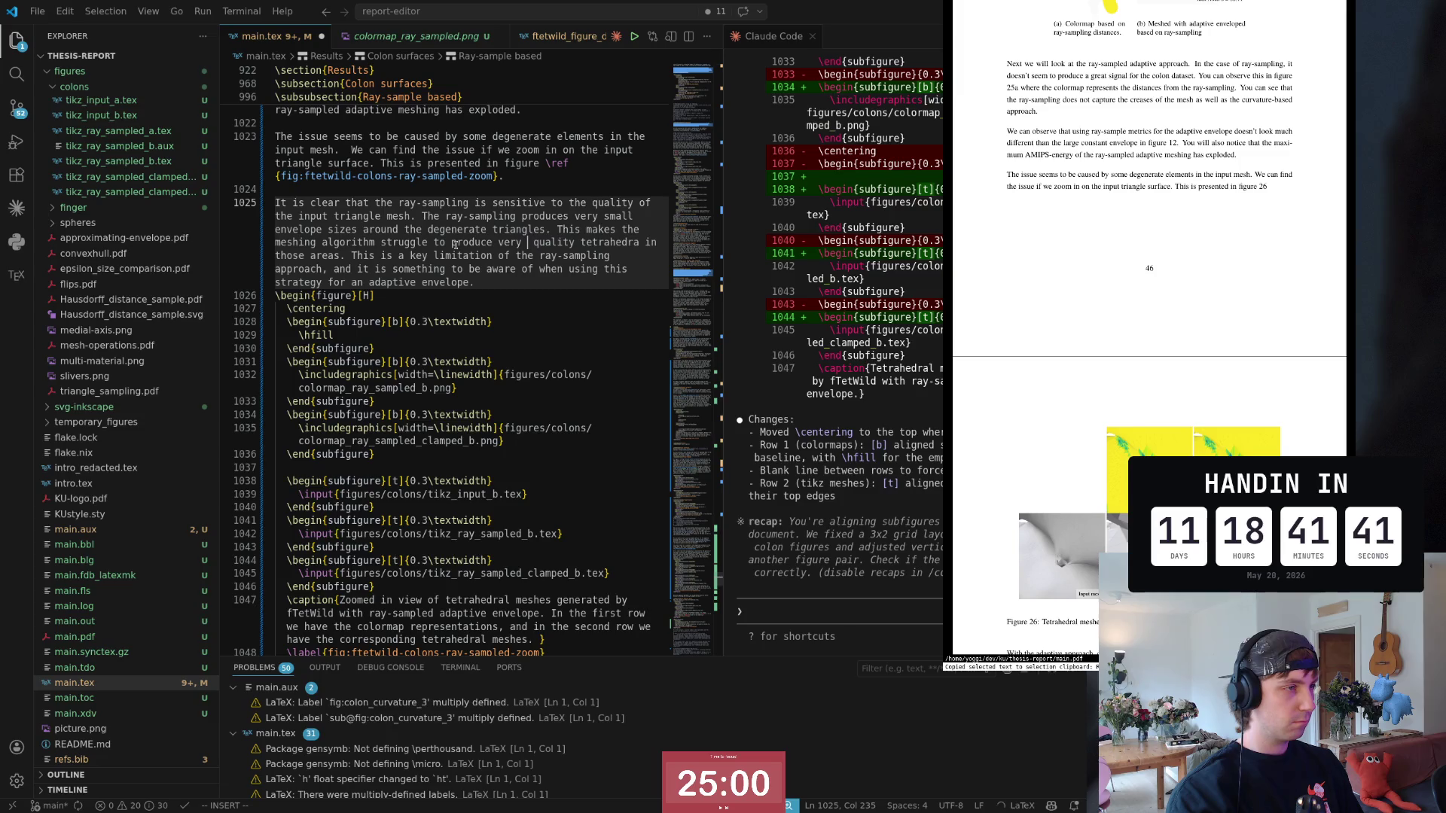
pyautogui.write('good')
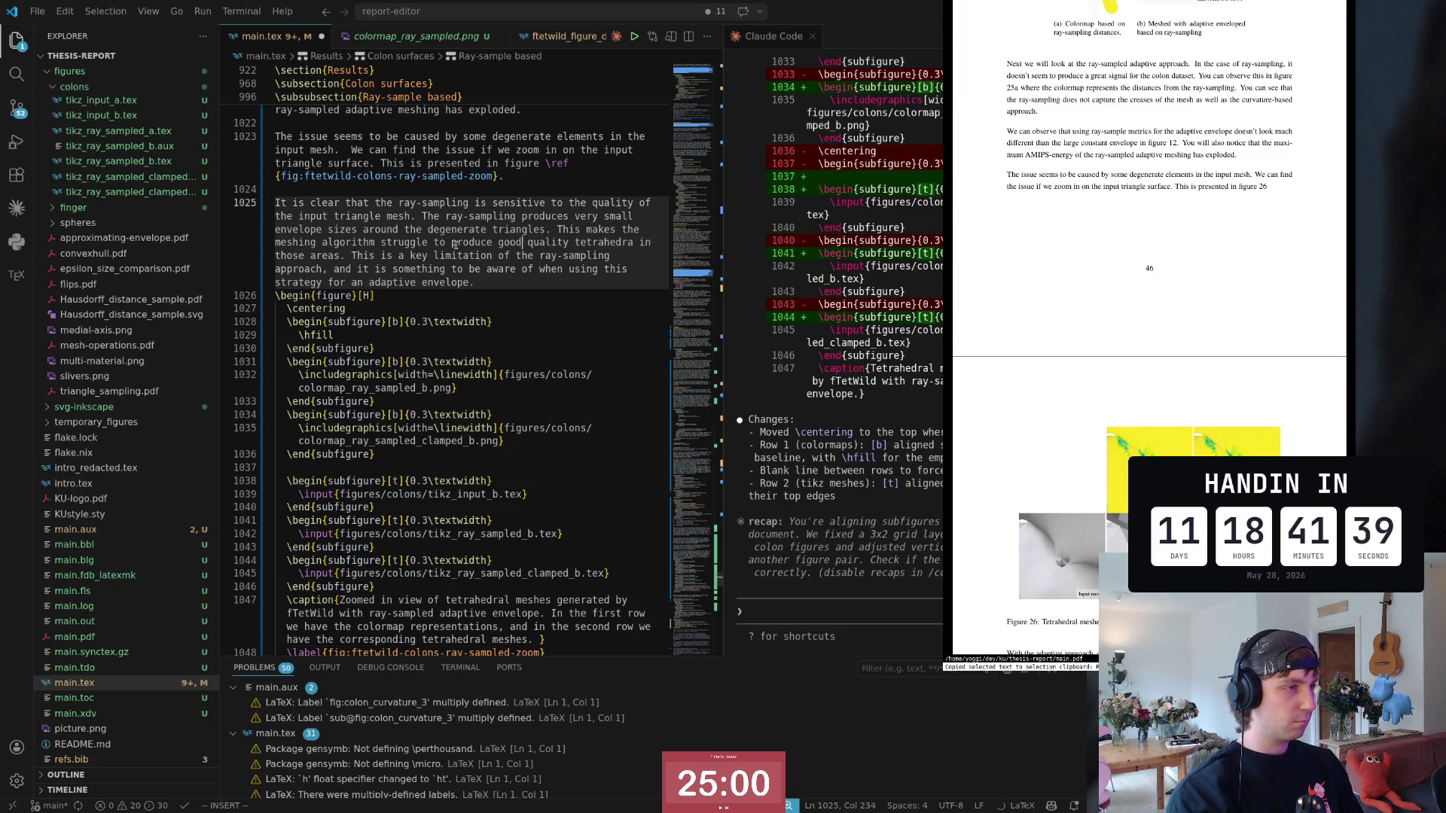
pyautogui.write('$a')
pyautogui.write('ww')
pyautogui.write('h')
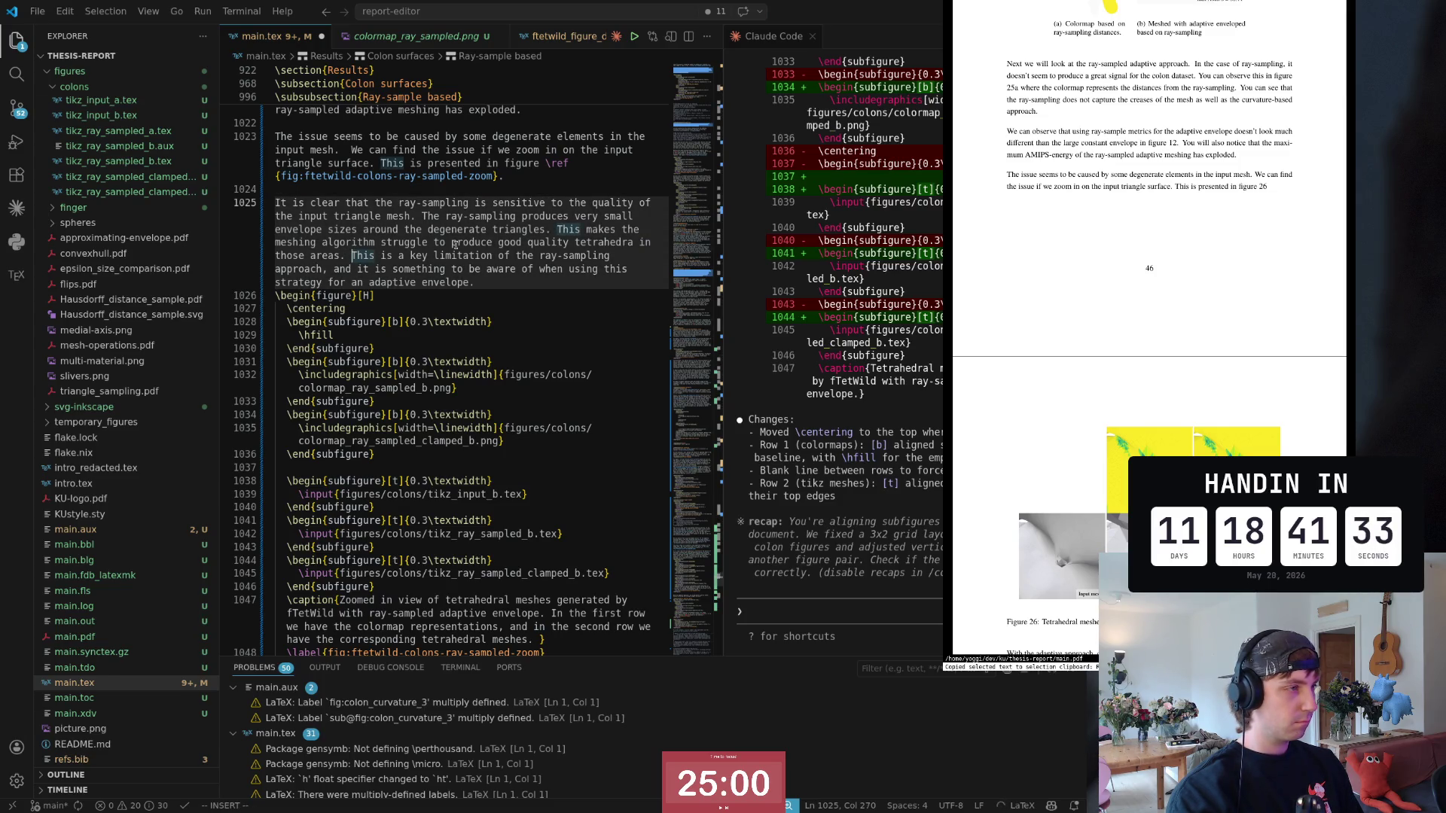
pyautogui.press('Escape')
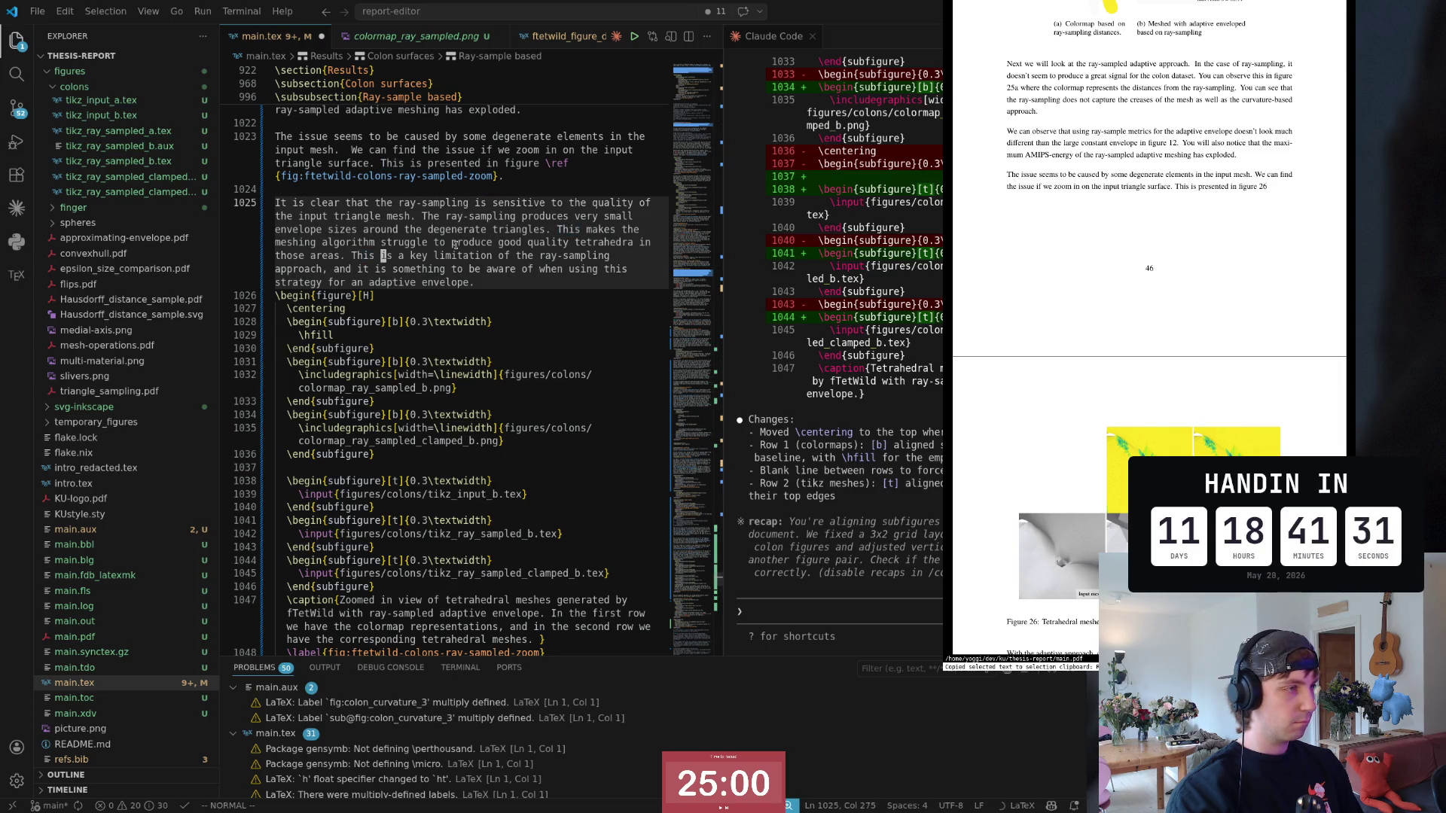
pyautogui.press('w')
pyautogui.press('o')
pyautogui.press('Return')
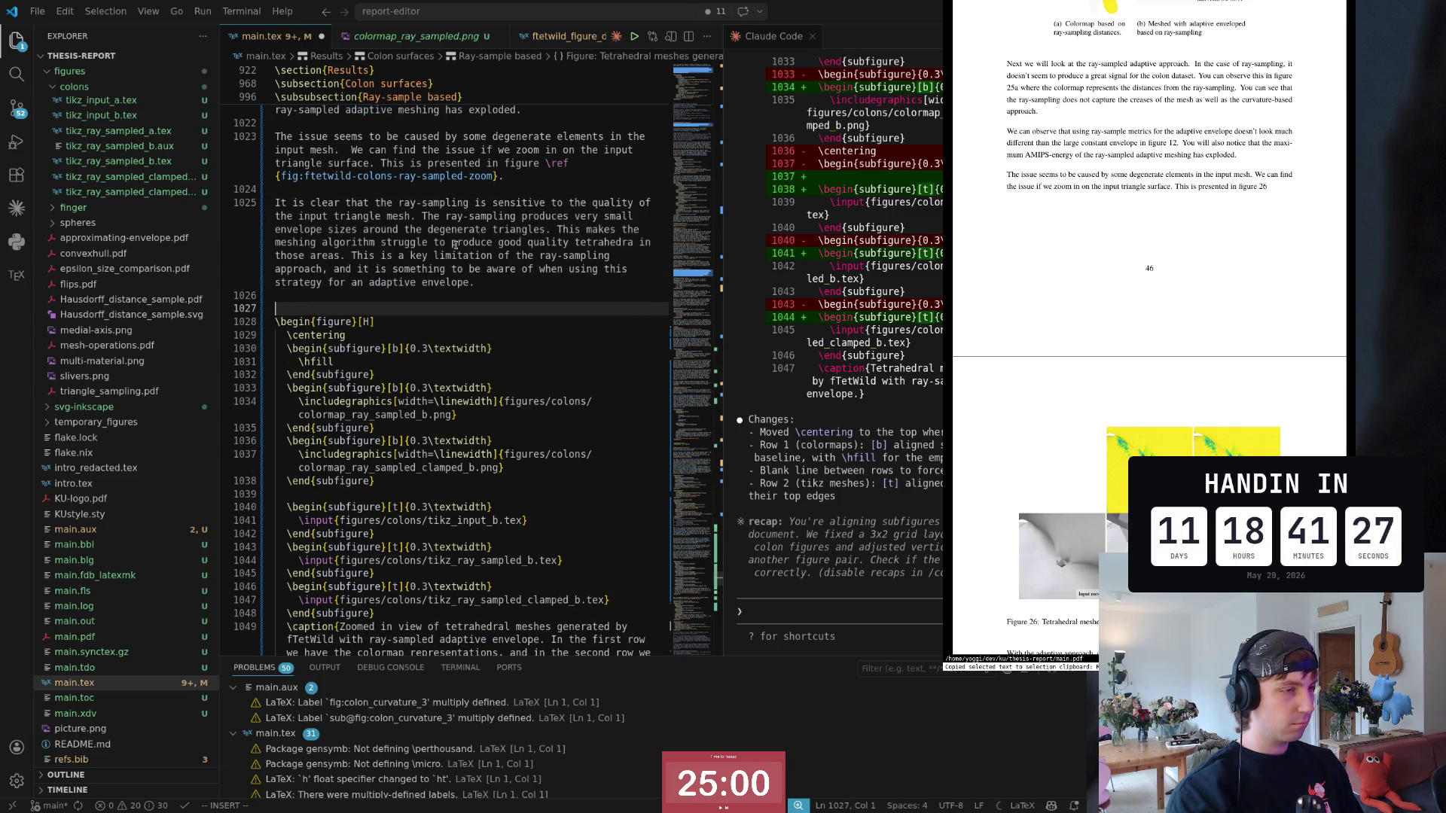
pyautogui.write('To al')
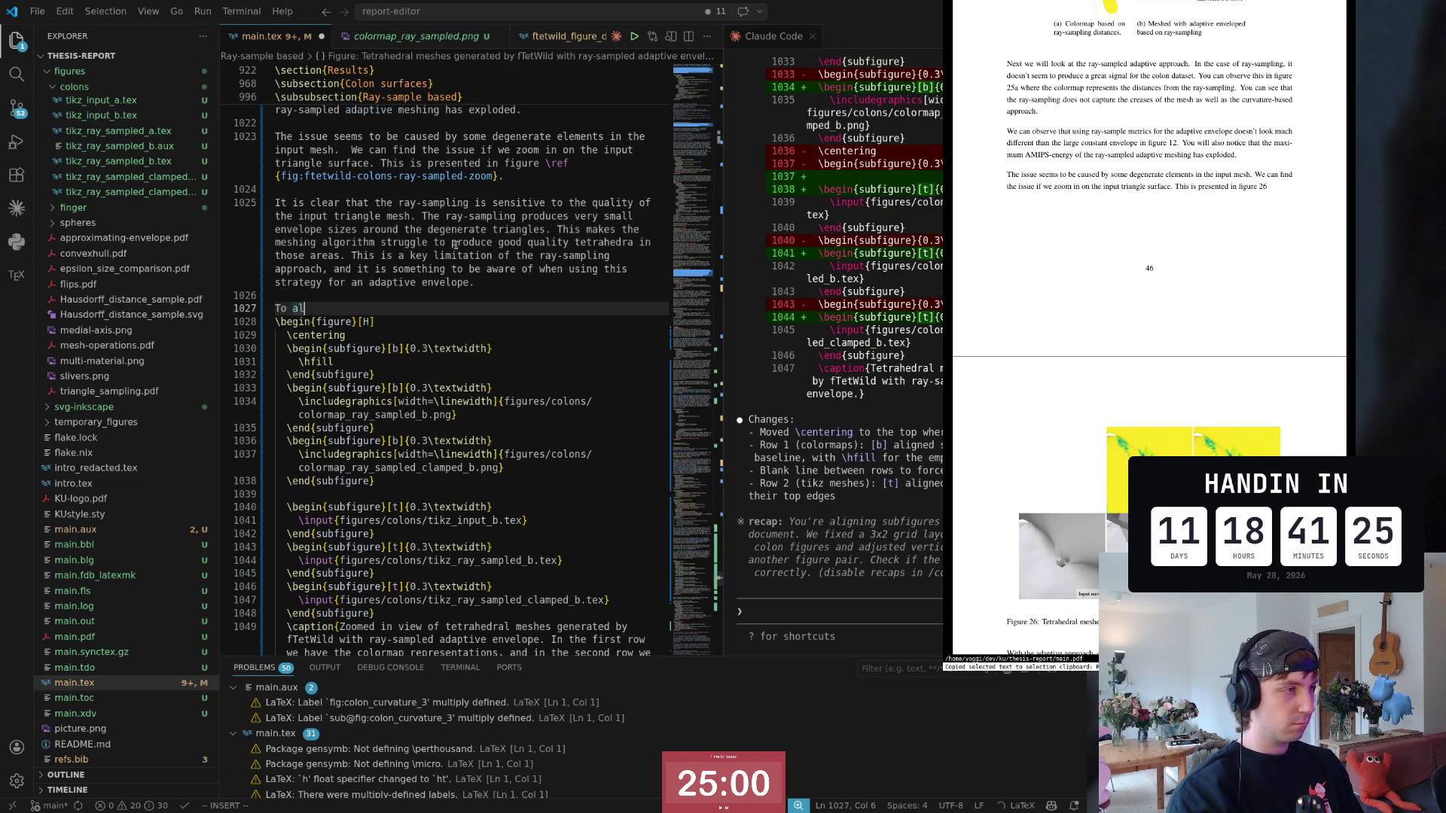
pyautogui.write('ie')
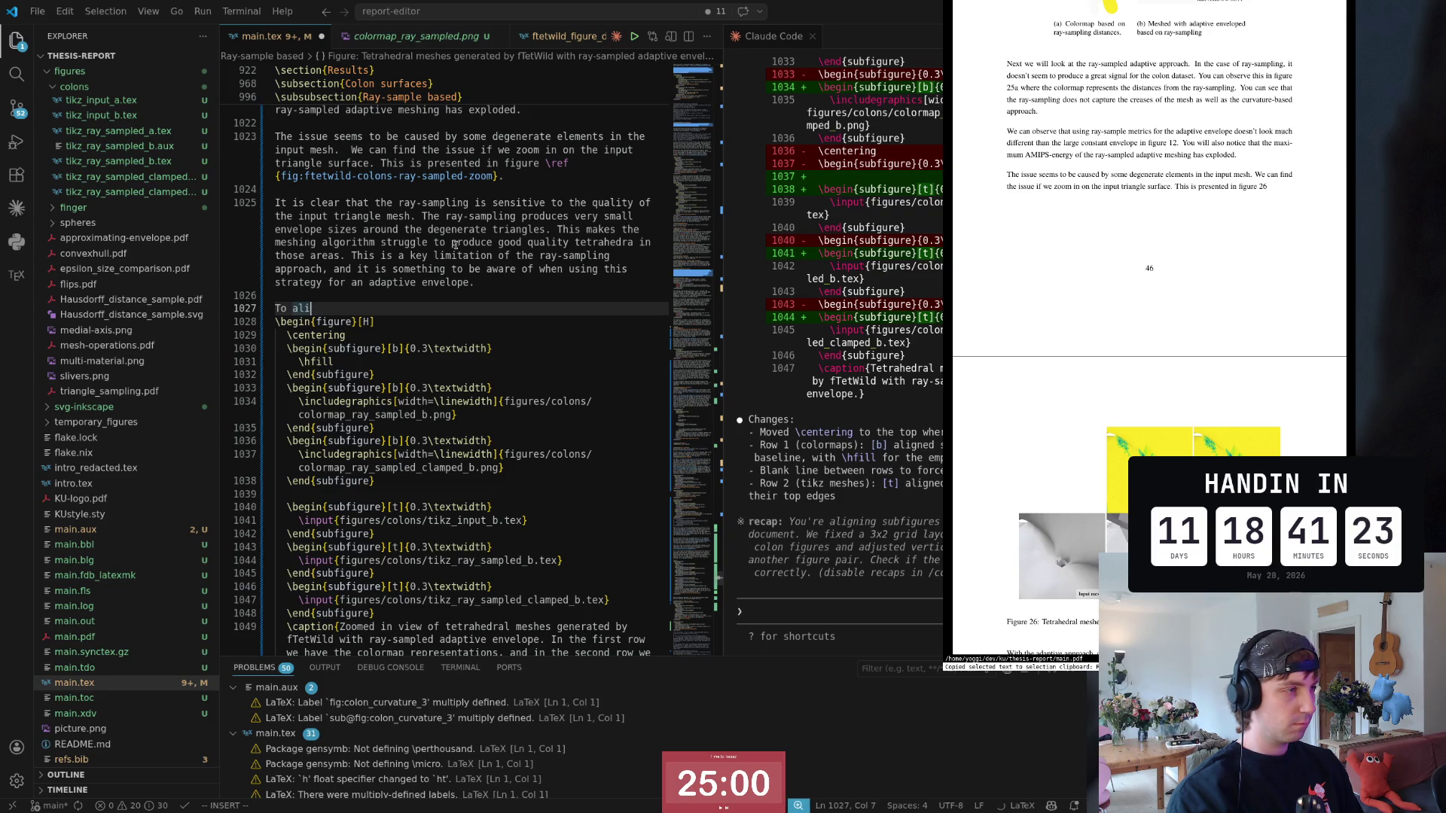
pyautogui.write('v')
pyautogui.write('eviate ')
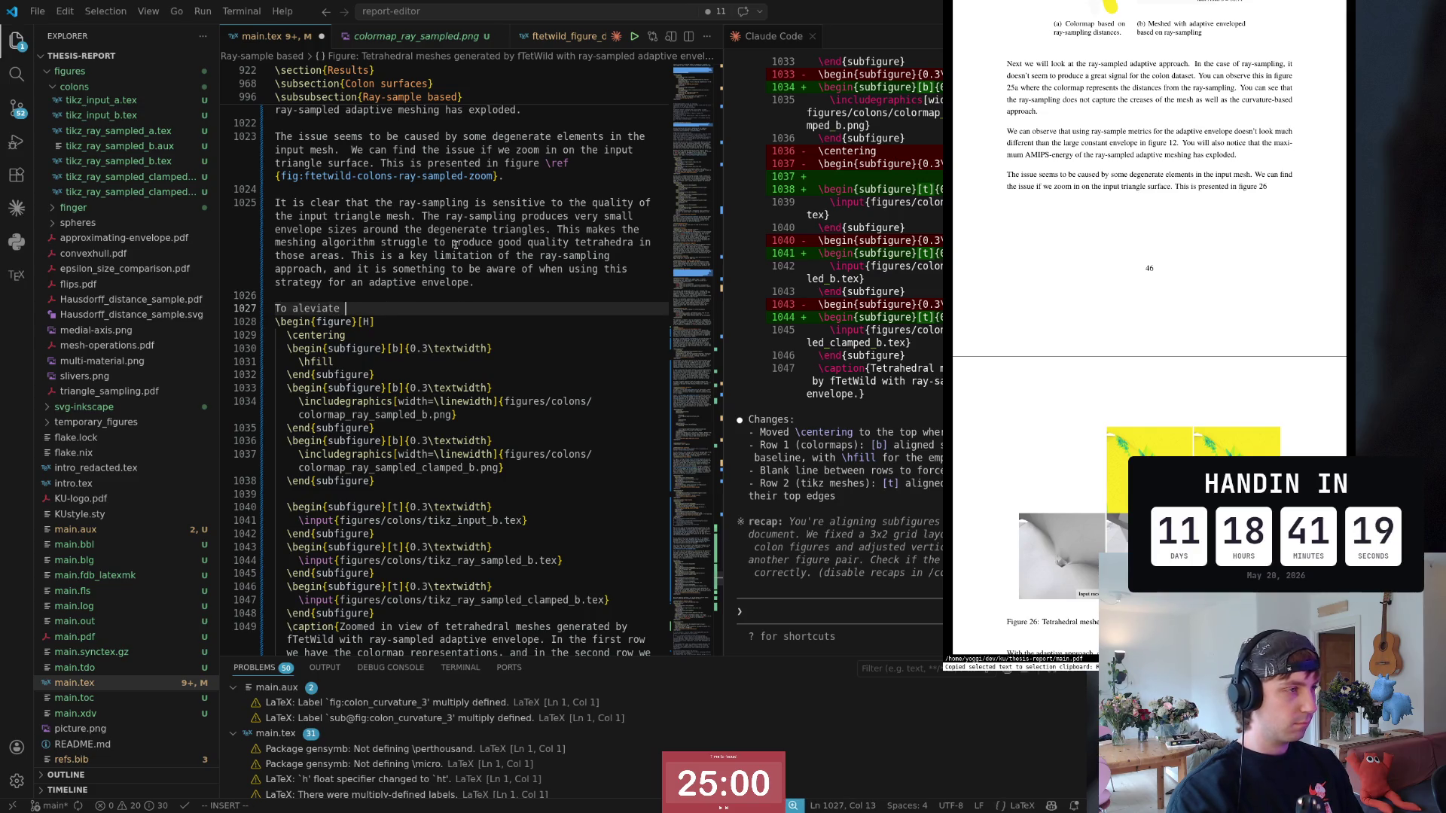
pyautogui.write('this pr')
# Step: Begin the remedy paragraph with 'To aleviate this issue,', erasing a mistyped partial word
pyautogui.press('BackSpace')
pyautogui.press('BackSpace')
pyautogui.write('i')
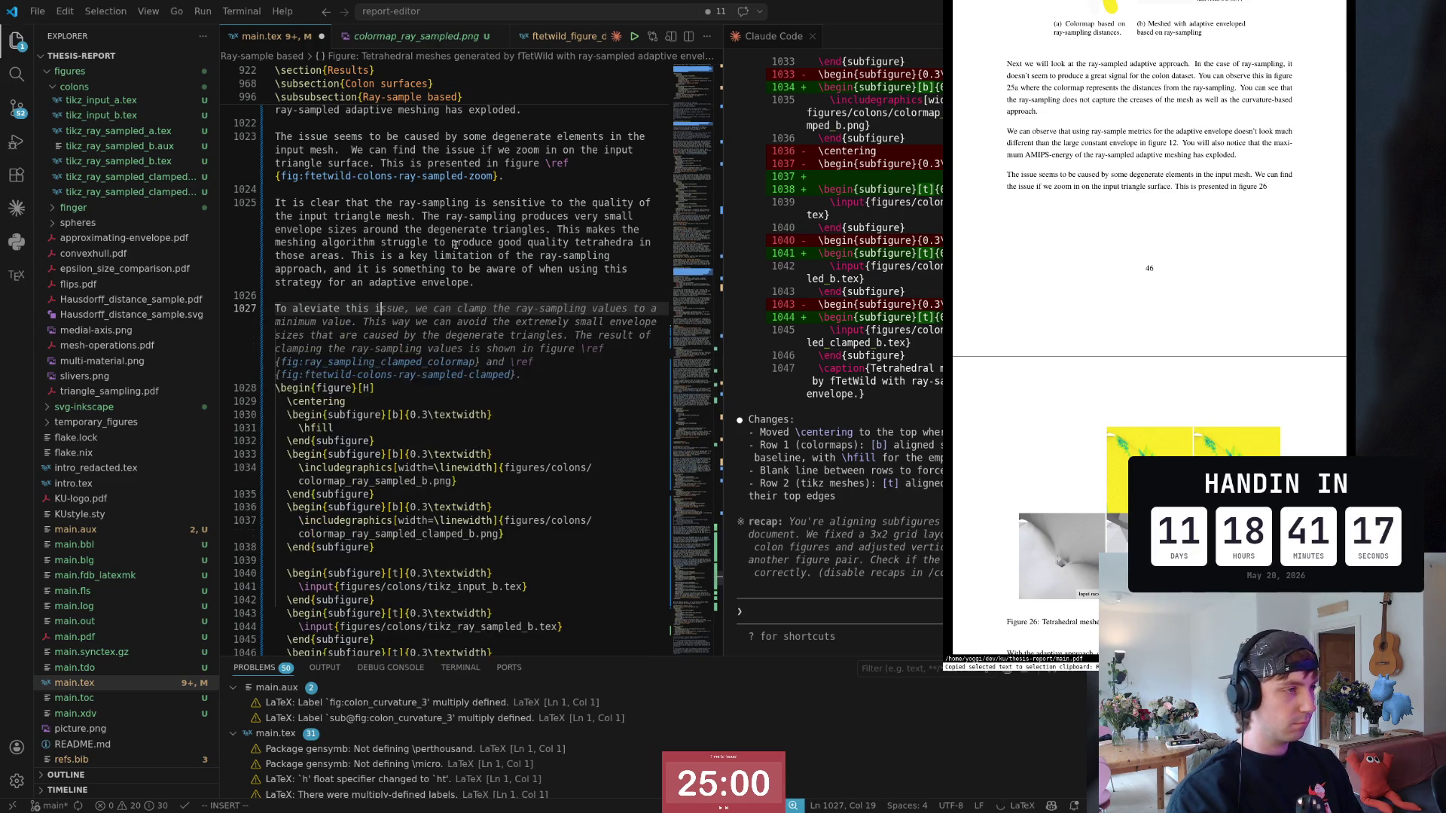
pyautogui.write('ssue, ')
pyautogui.write('I cl')
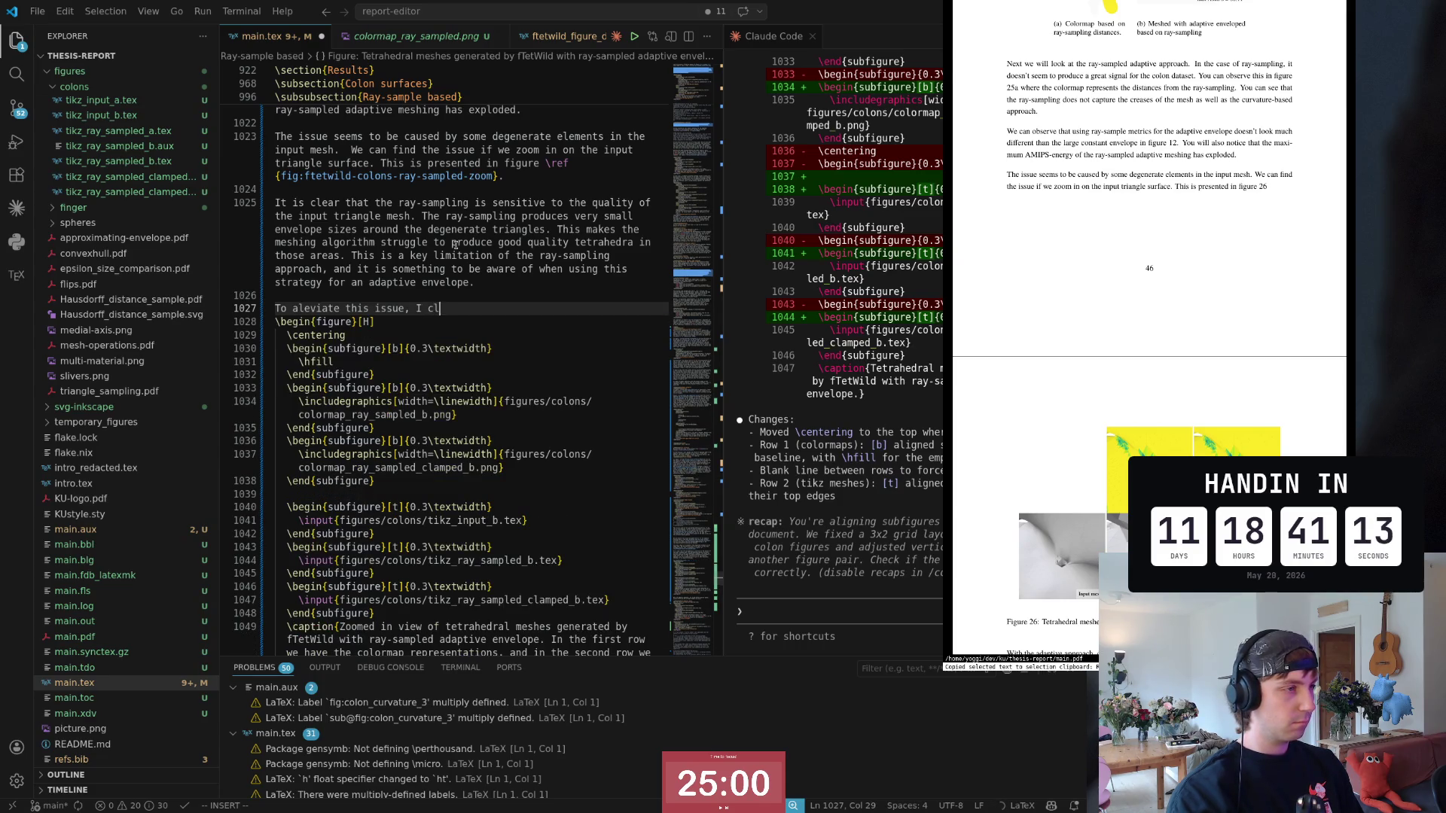